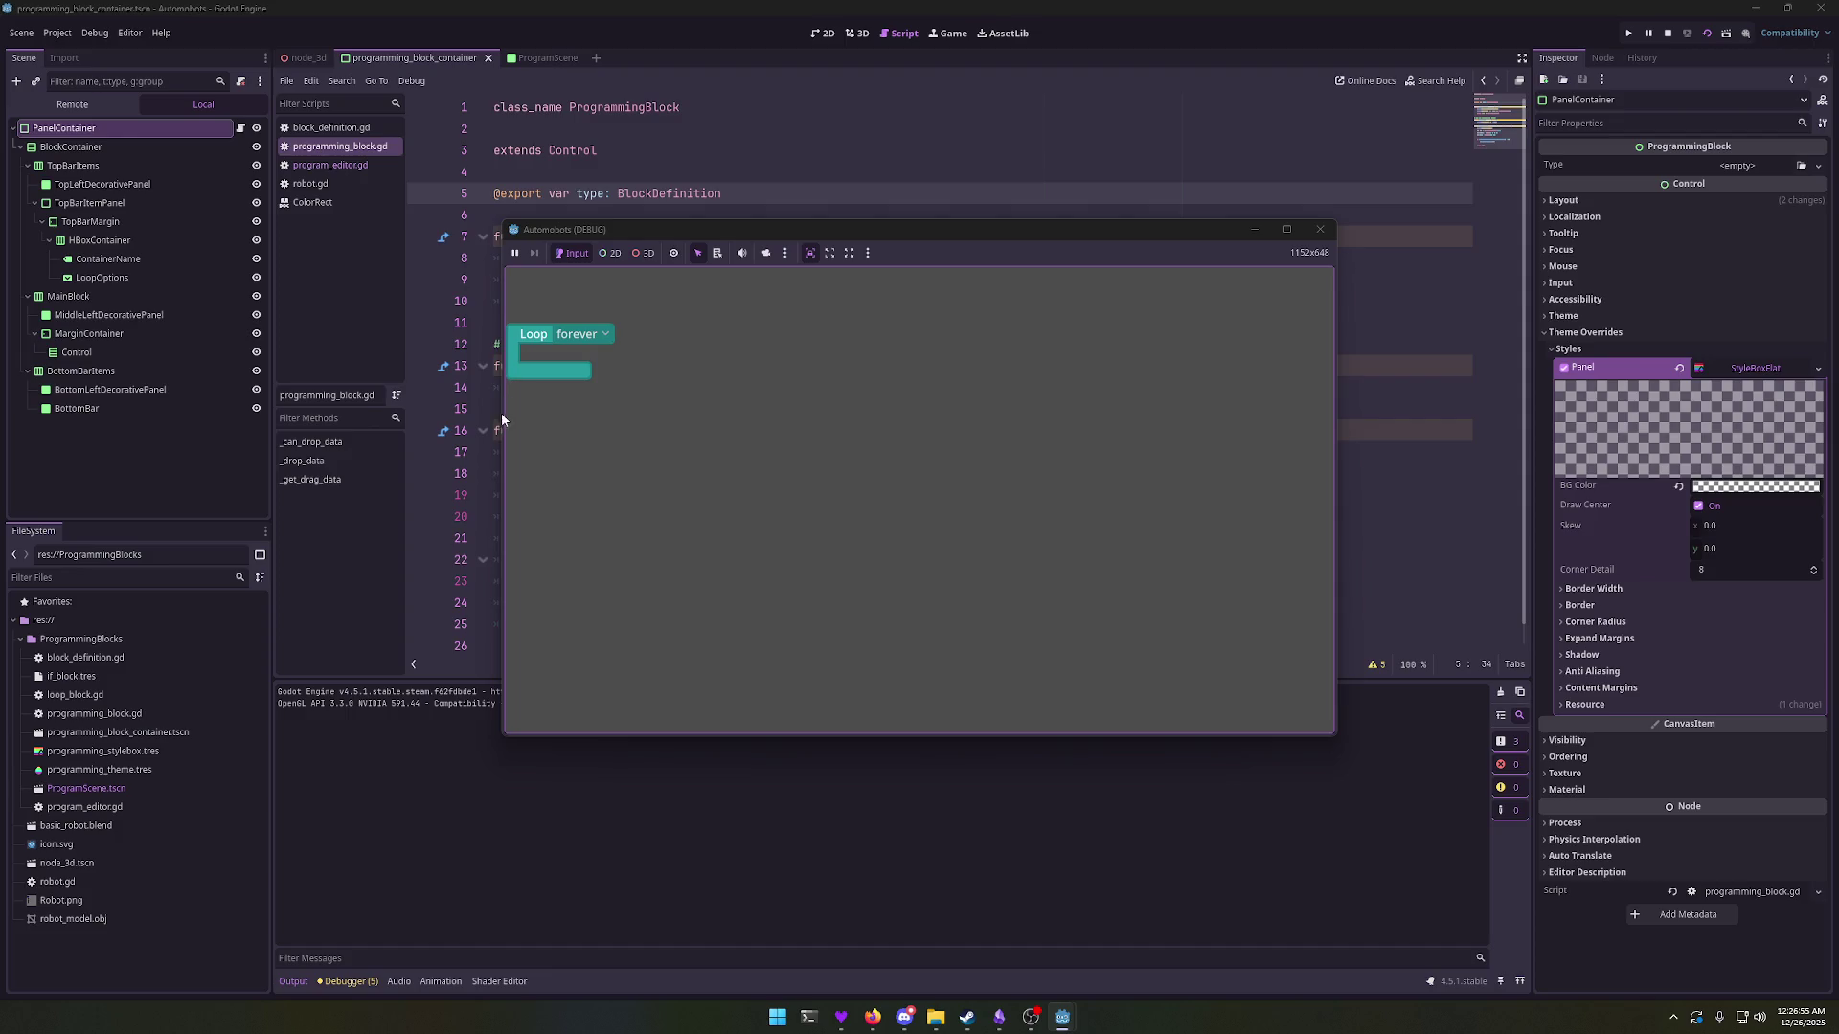
Step: Drag the Loop block, toggle its 'forever' dropdown, then drag again until _drop_data breaks on line 14
mouse_move(502, 418)
mouse_down()
mouse_move(514, 360)
mouse_move(575, 362)
mouse_up()
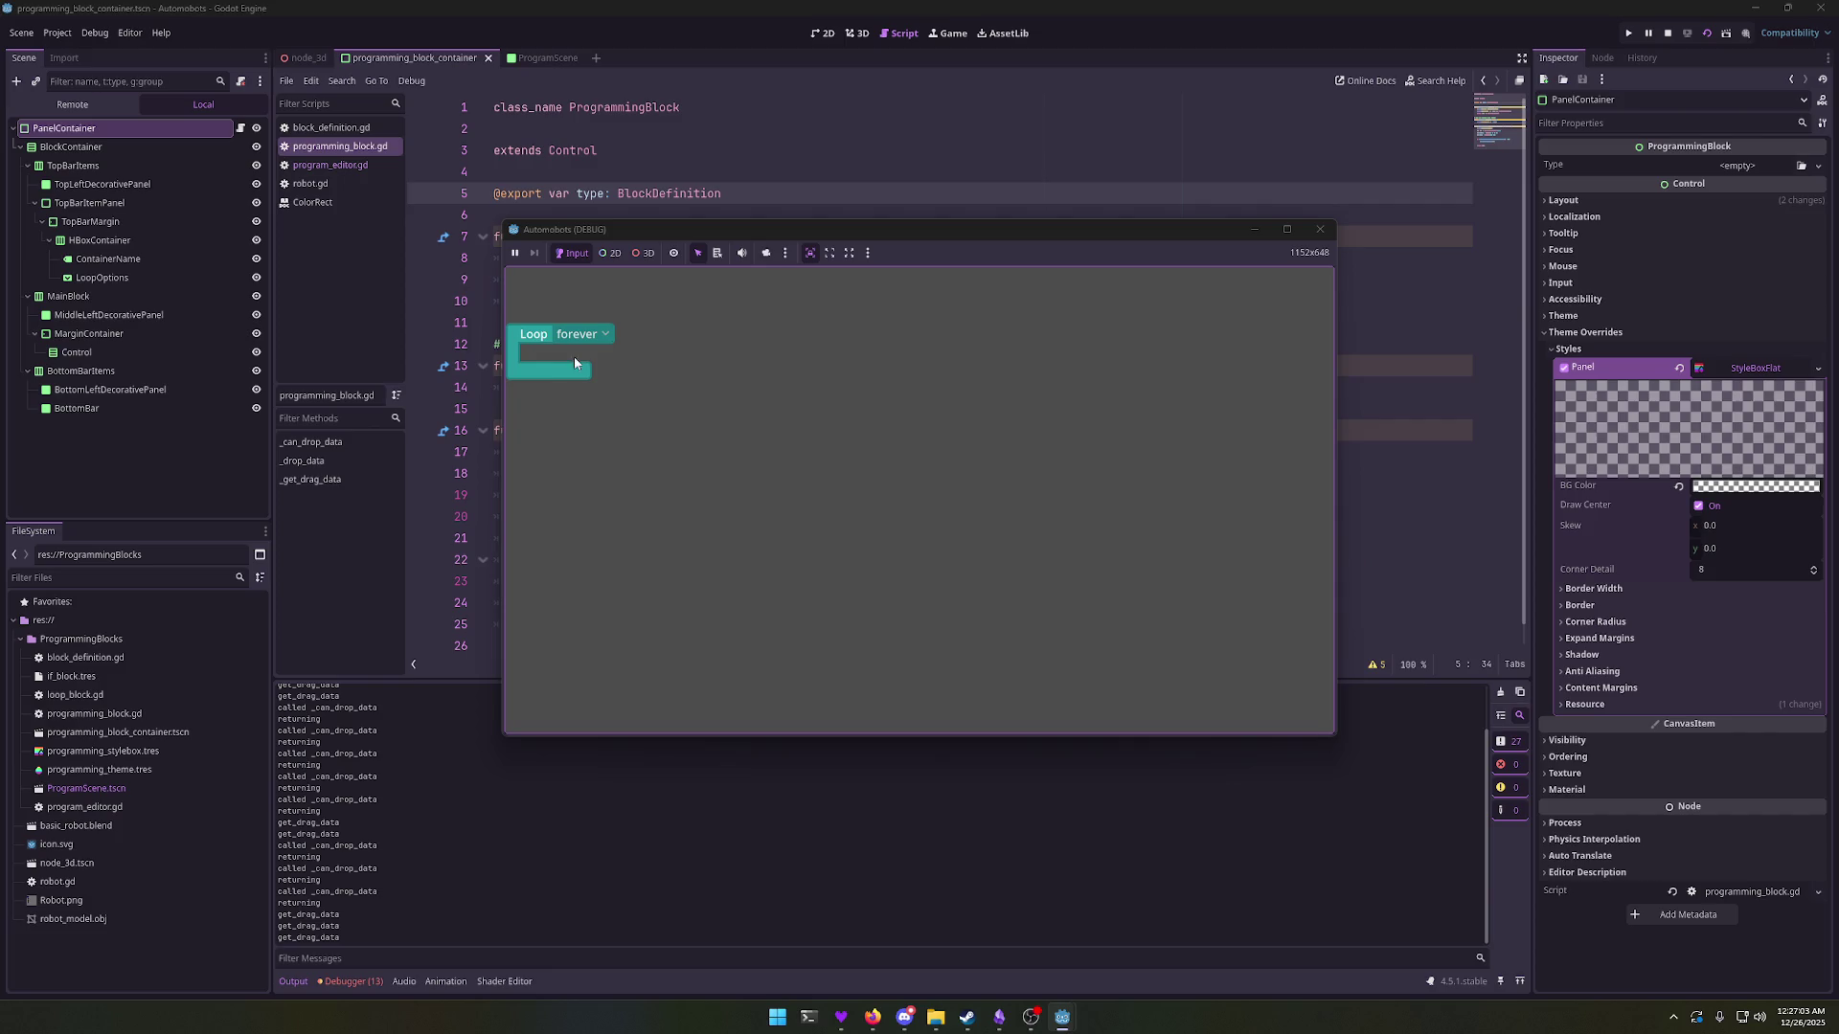
click(578, 334)
click(559, 361)
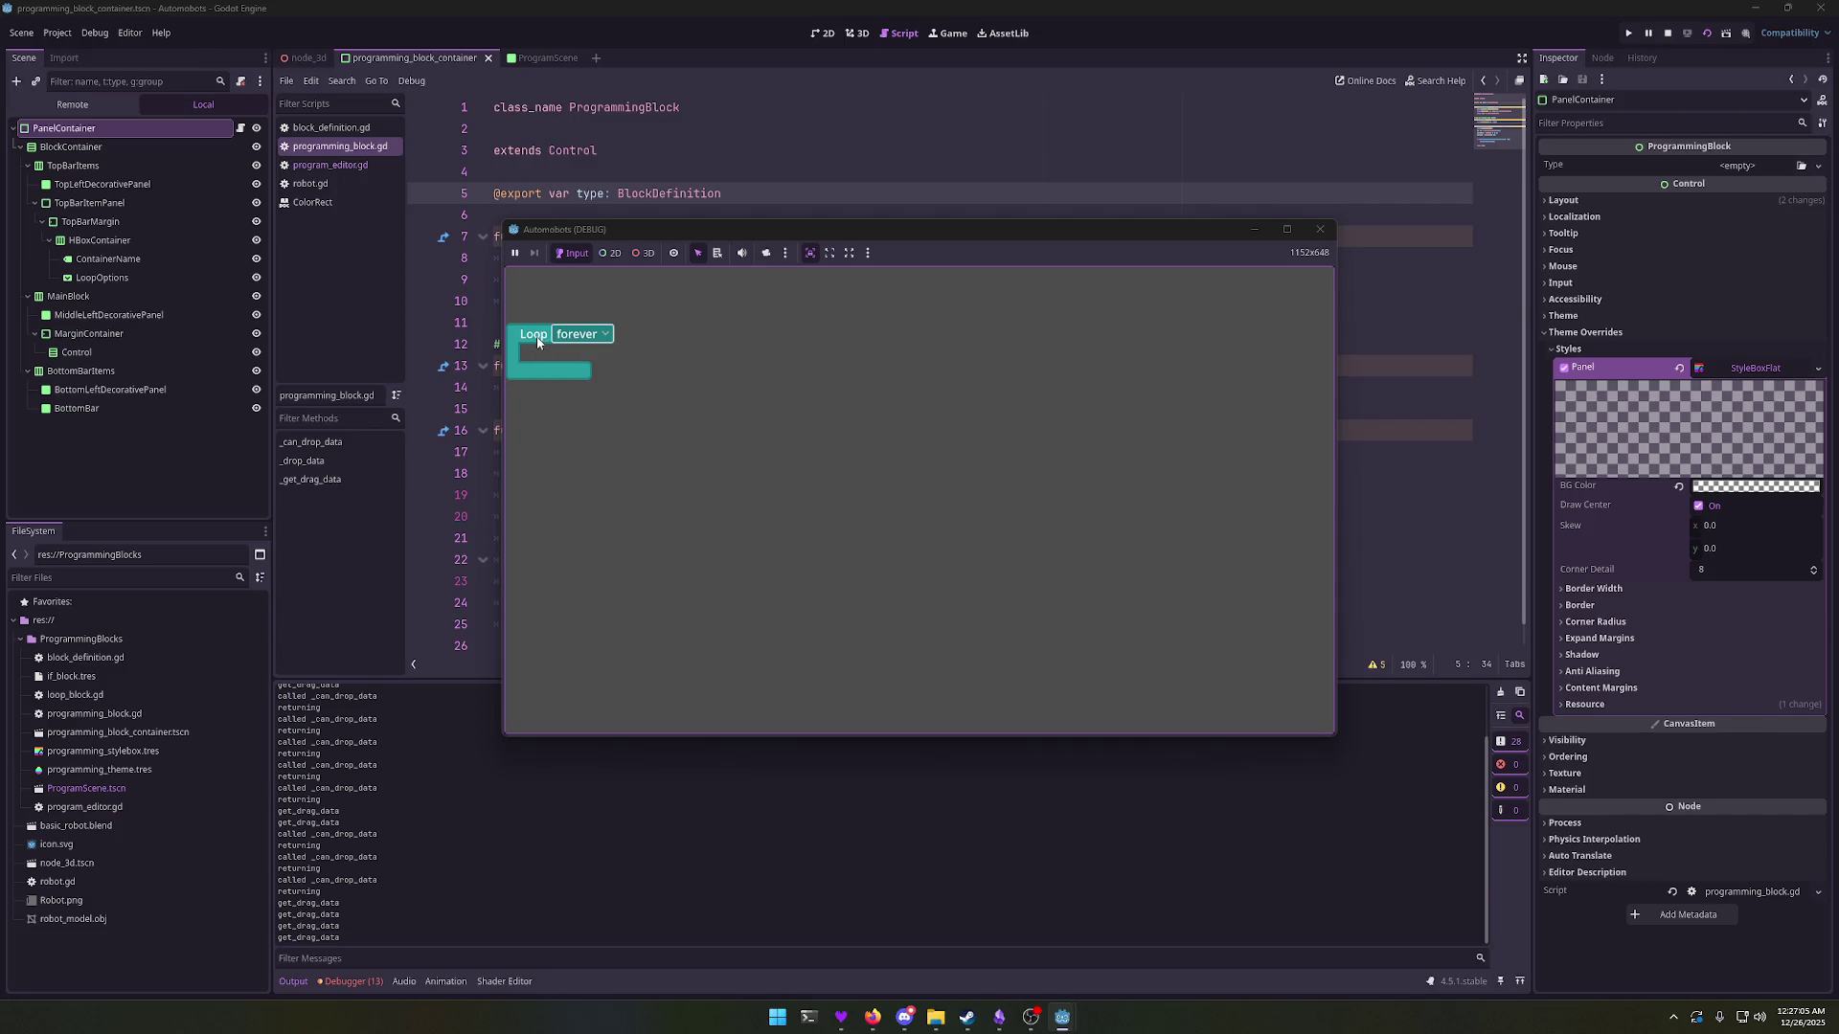
mouse_move(527, 360)
mouse_down()
mouse_move(603, 356)
mouse_move(536, 378)
mouse_move(600, 356)
mouse_move(565, 419)
mouse_move(592, 353)
mouse_up()
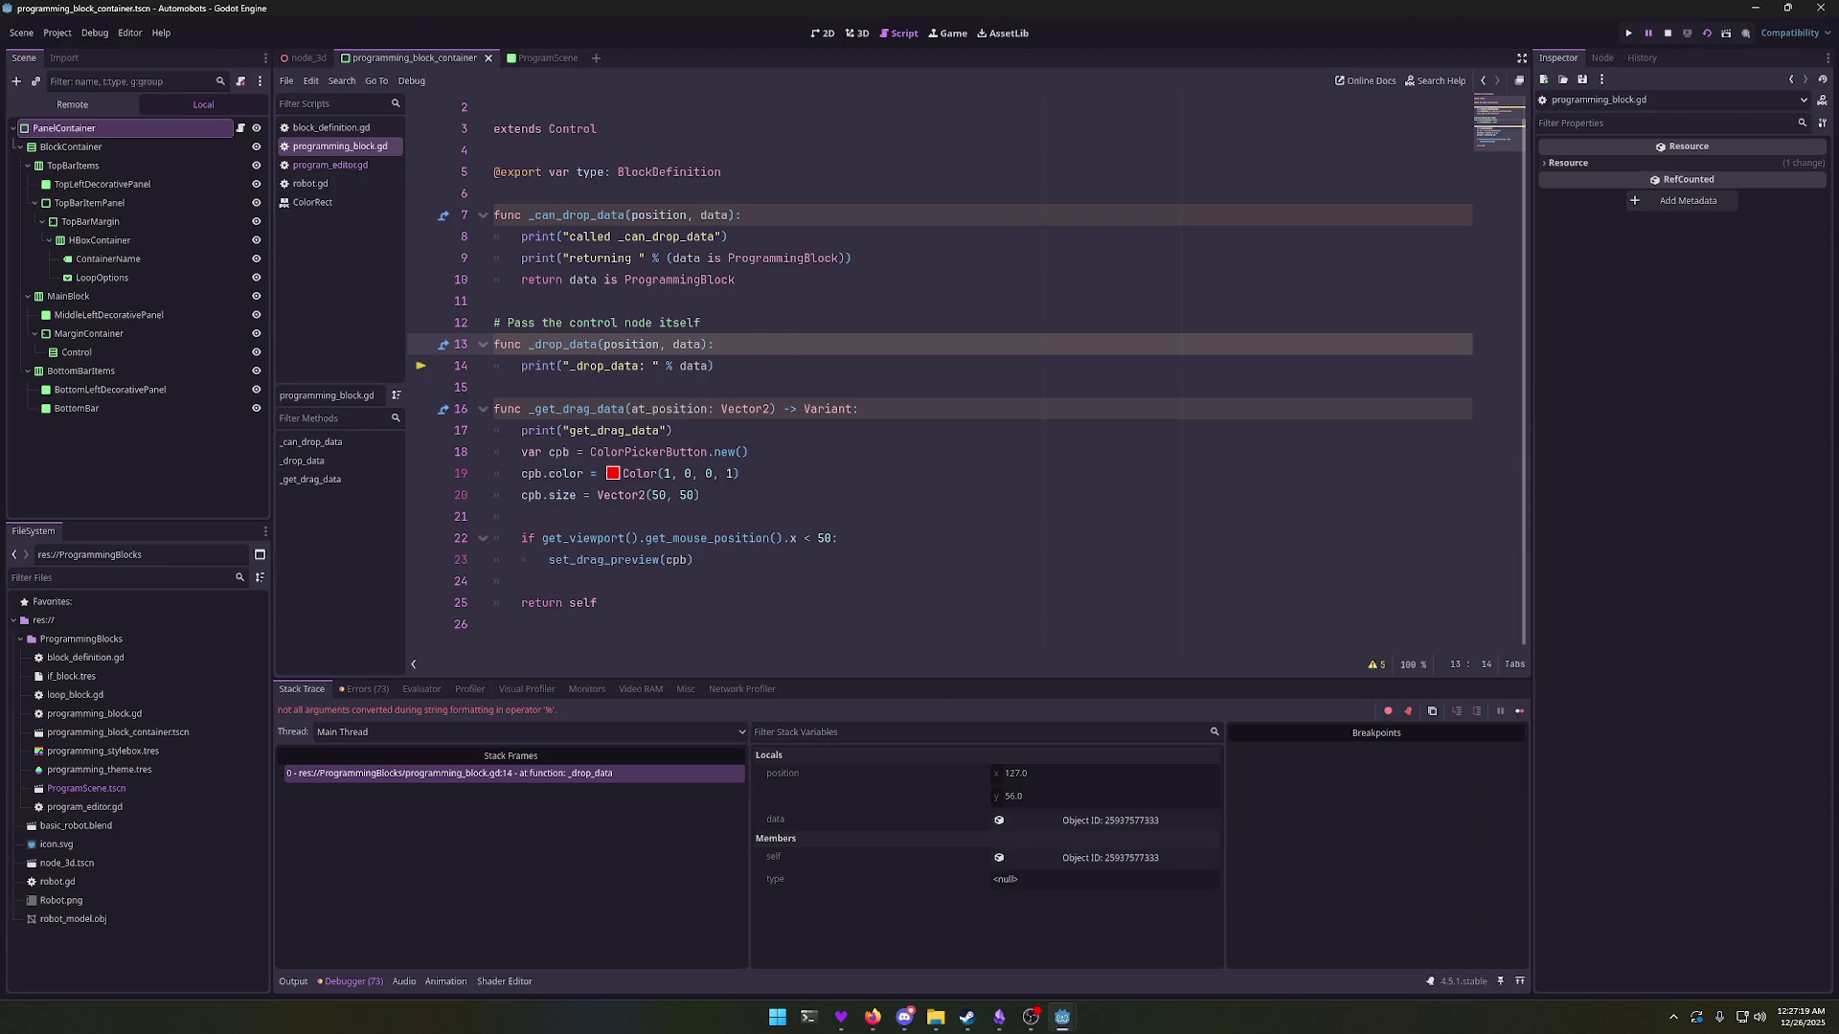
Step: Stop the debugger, insert 'pass' above the line-14 print, comment that print out, and rerun with F5
key(F8)
click(898, 367)
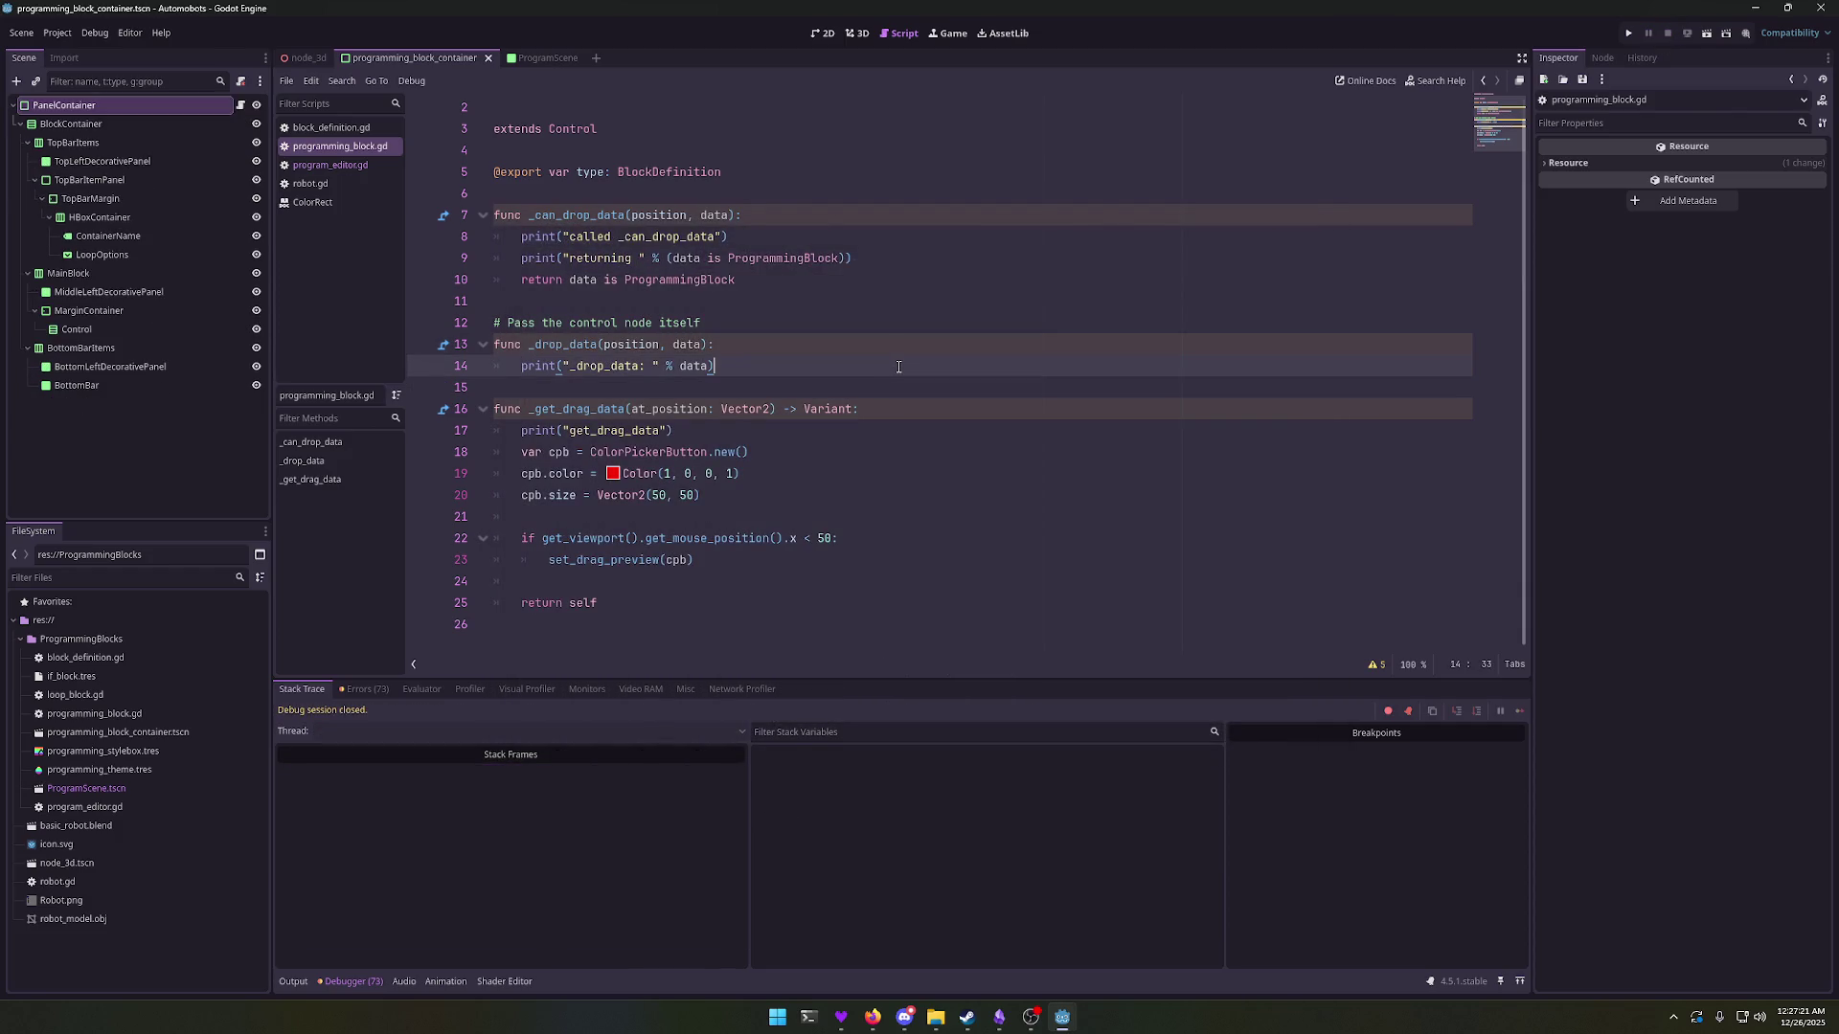
key(Return)
key(Up)
text(pass)
key(Escape)
key(Down)
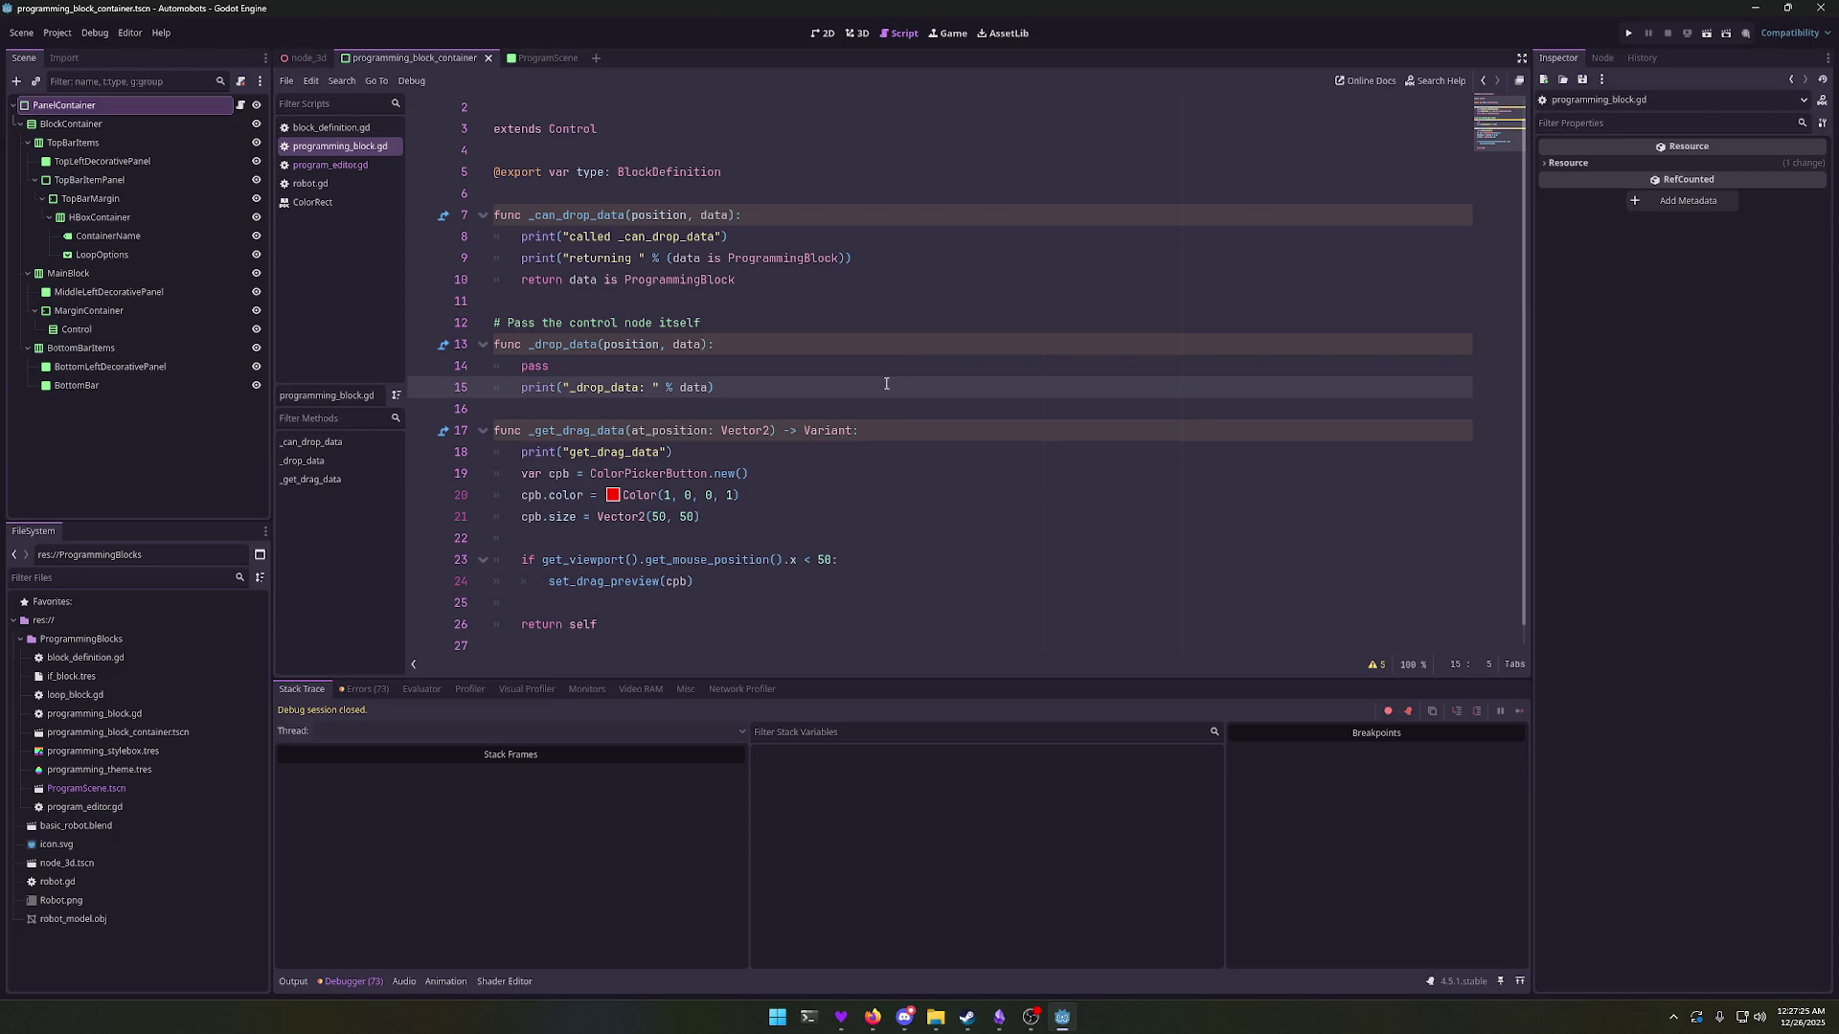
text(#)
key(End)
key(F5)
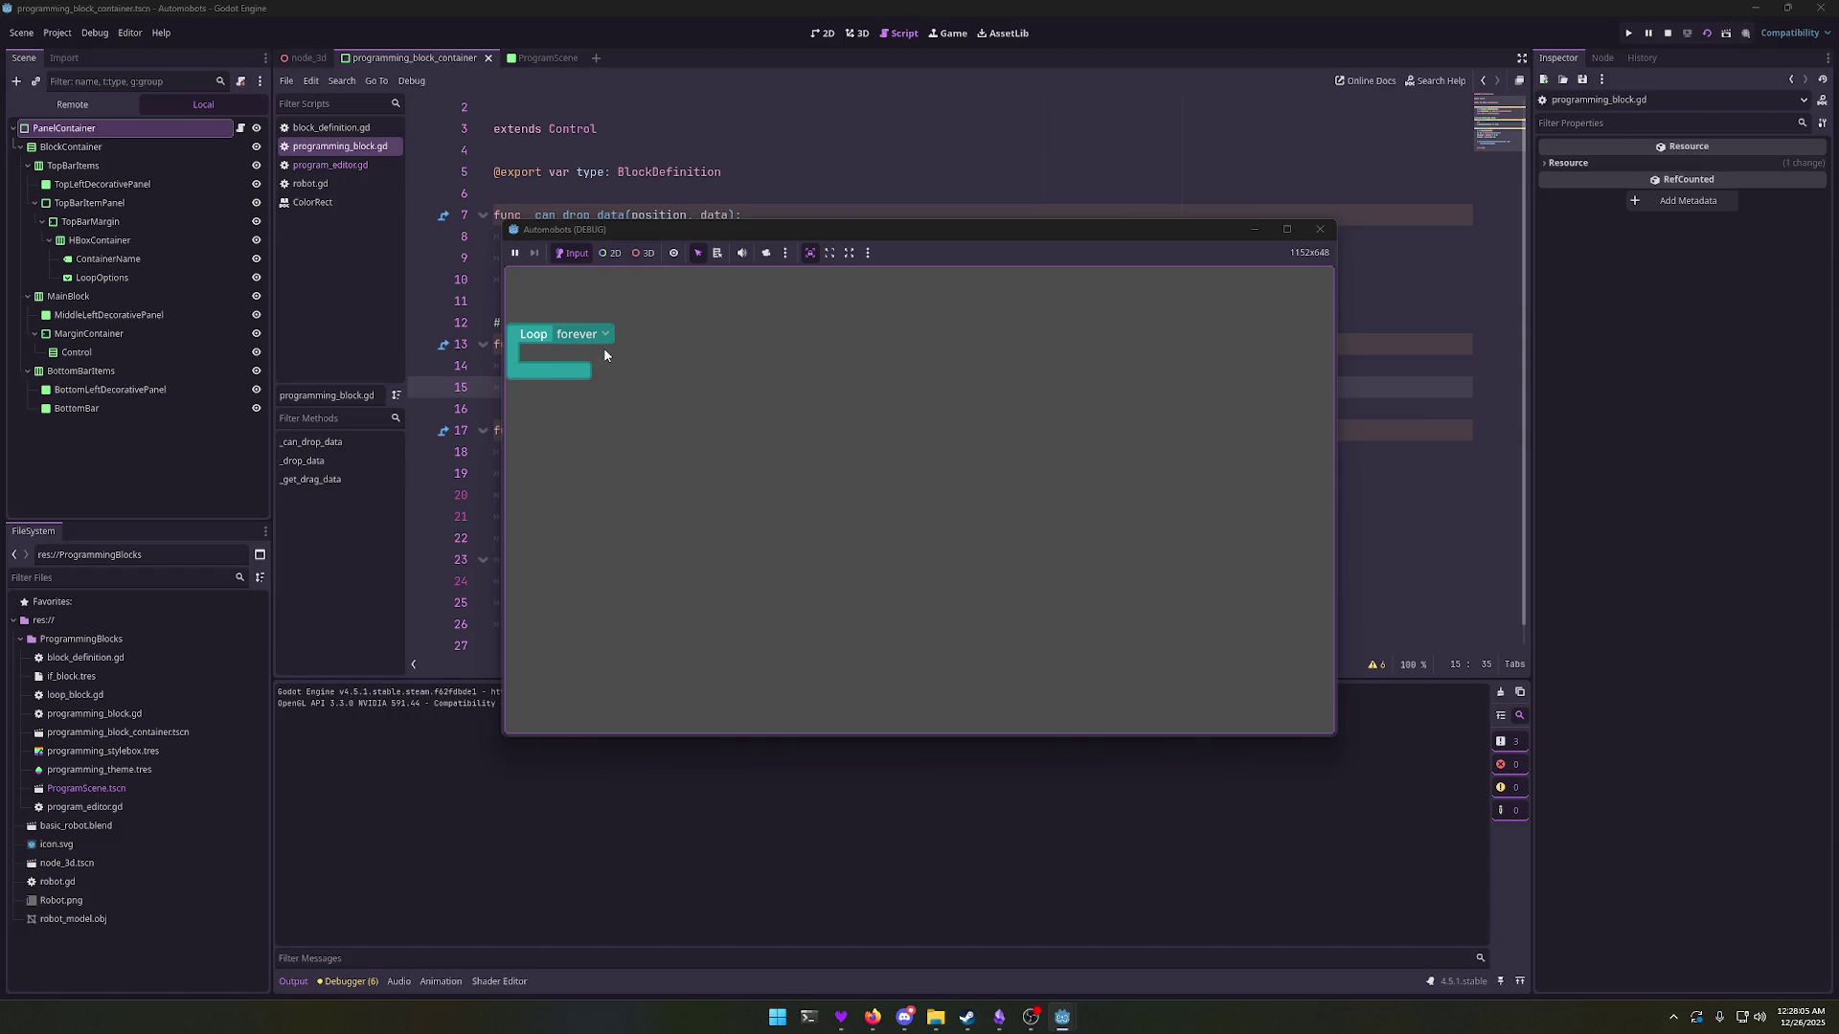
Step: Drag the Loop block downward in the game, producing repeated _can_drop_data log lines
mouse_move(602, 361)
mouse_down()
mouse_move(594, 417)
mouse_move(589, 337)
mouse_move(578, 373)
mouse_move(604, 359)
mouse_move(579, 336)
mouse_move(518, 347)
mouse_move(549, 372)
mouse_move(510, 368)
mouse_move(567, 334)
mouse_move(518, 356)
mouse_move(559, 370)
mouse_up()
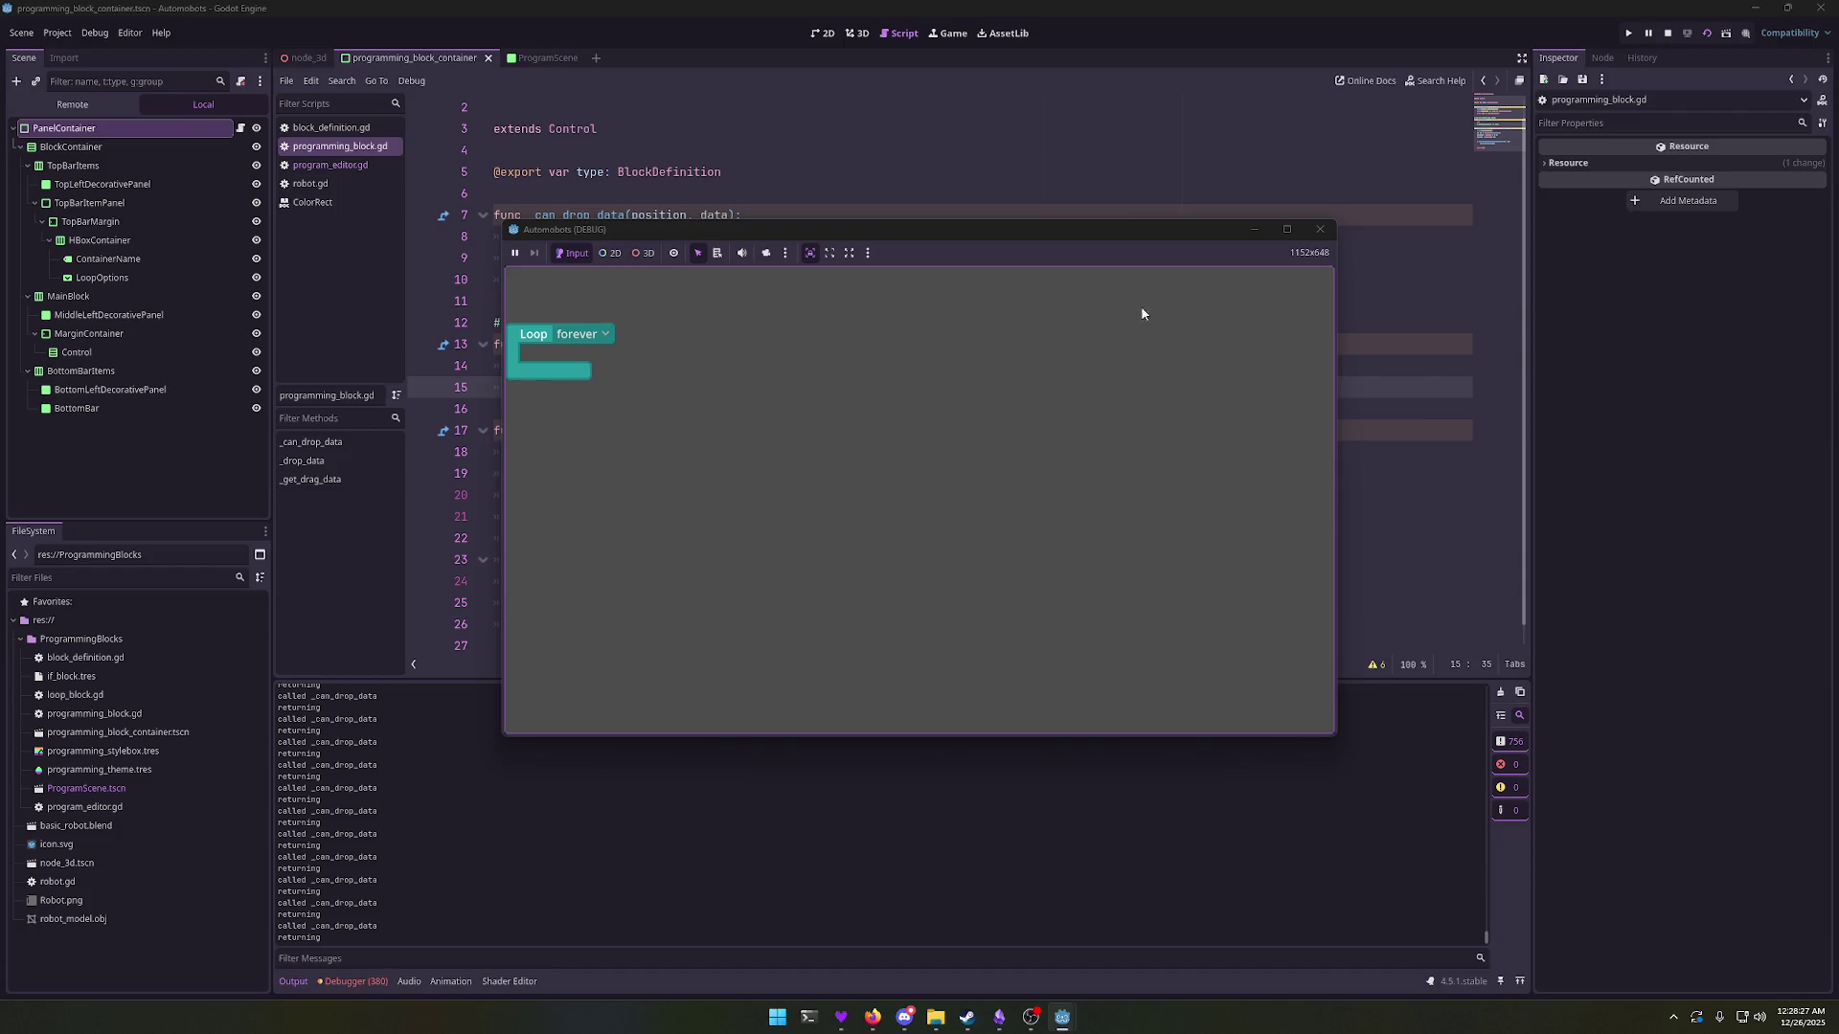
Step: Close the game and add an 'else:' branch calling set_drag_preview(null) after set_drag_preview(cpb)
click(1320, 229)
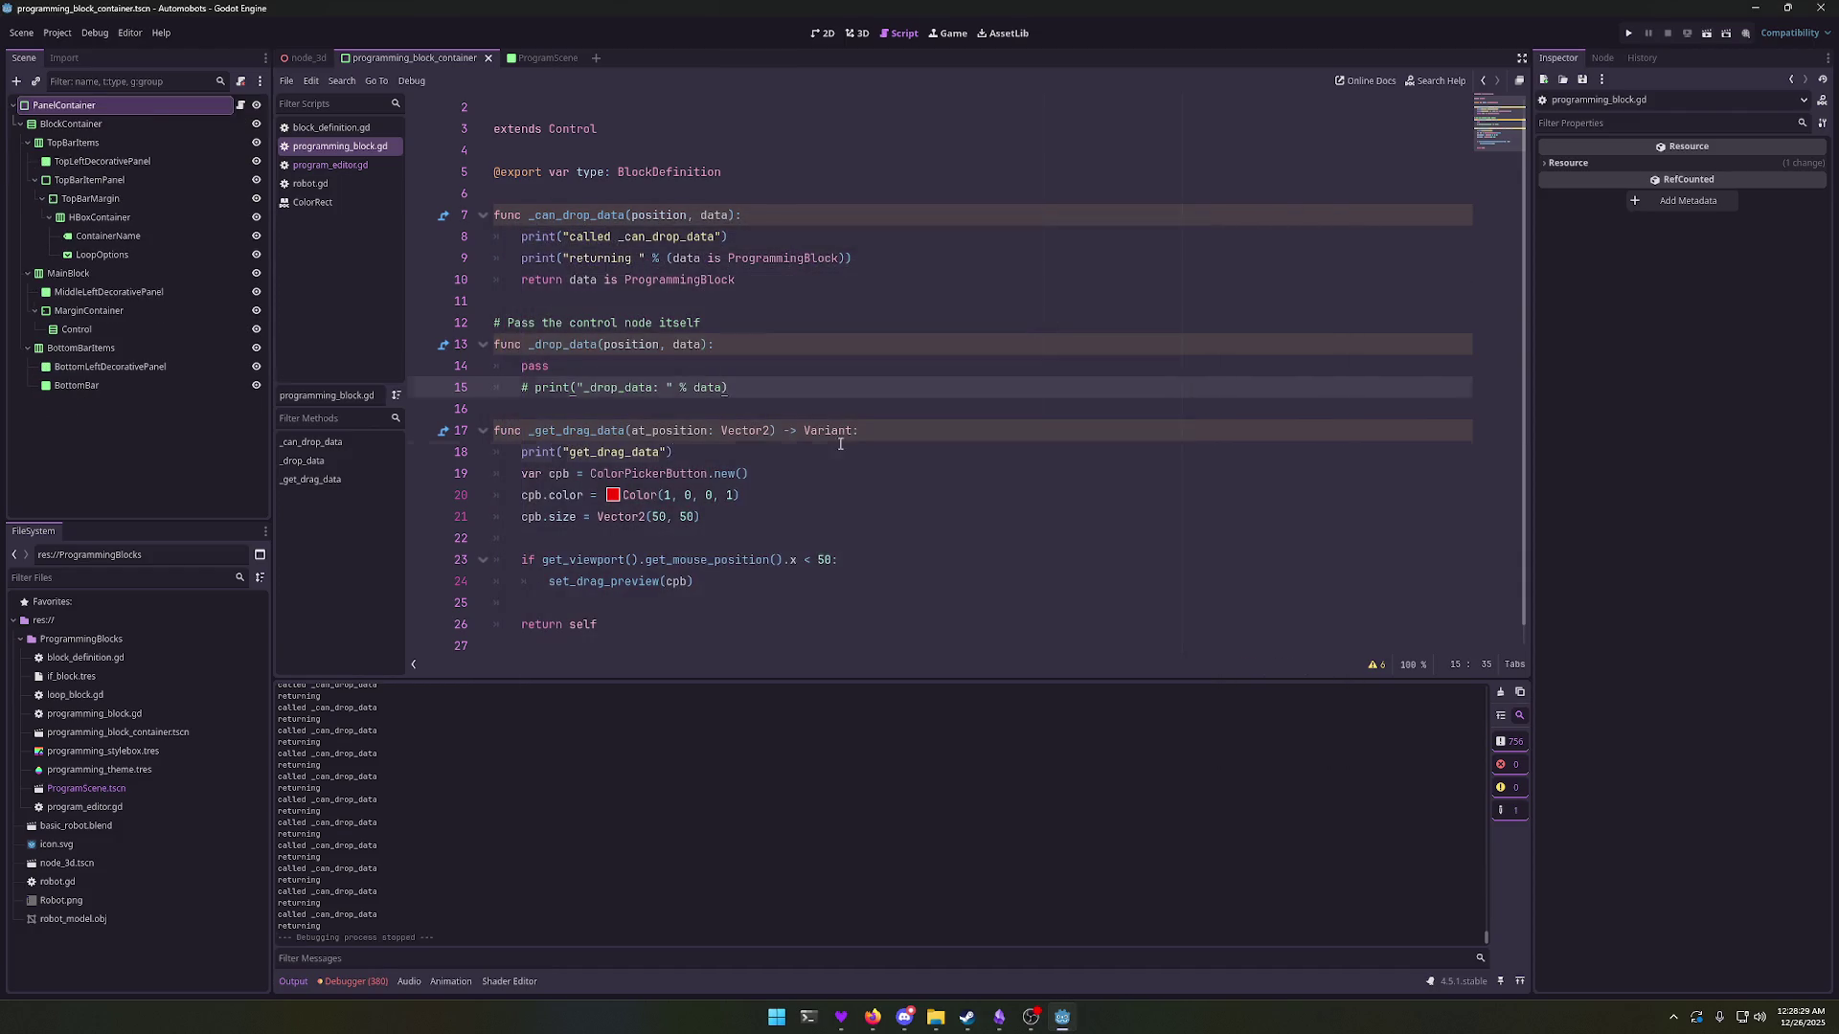
click(1389, 645)
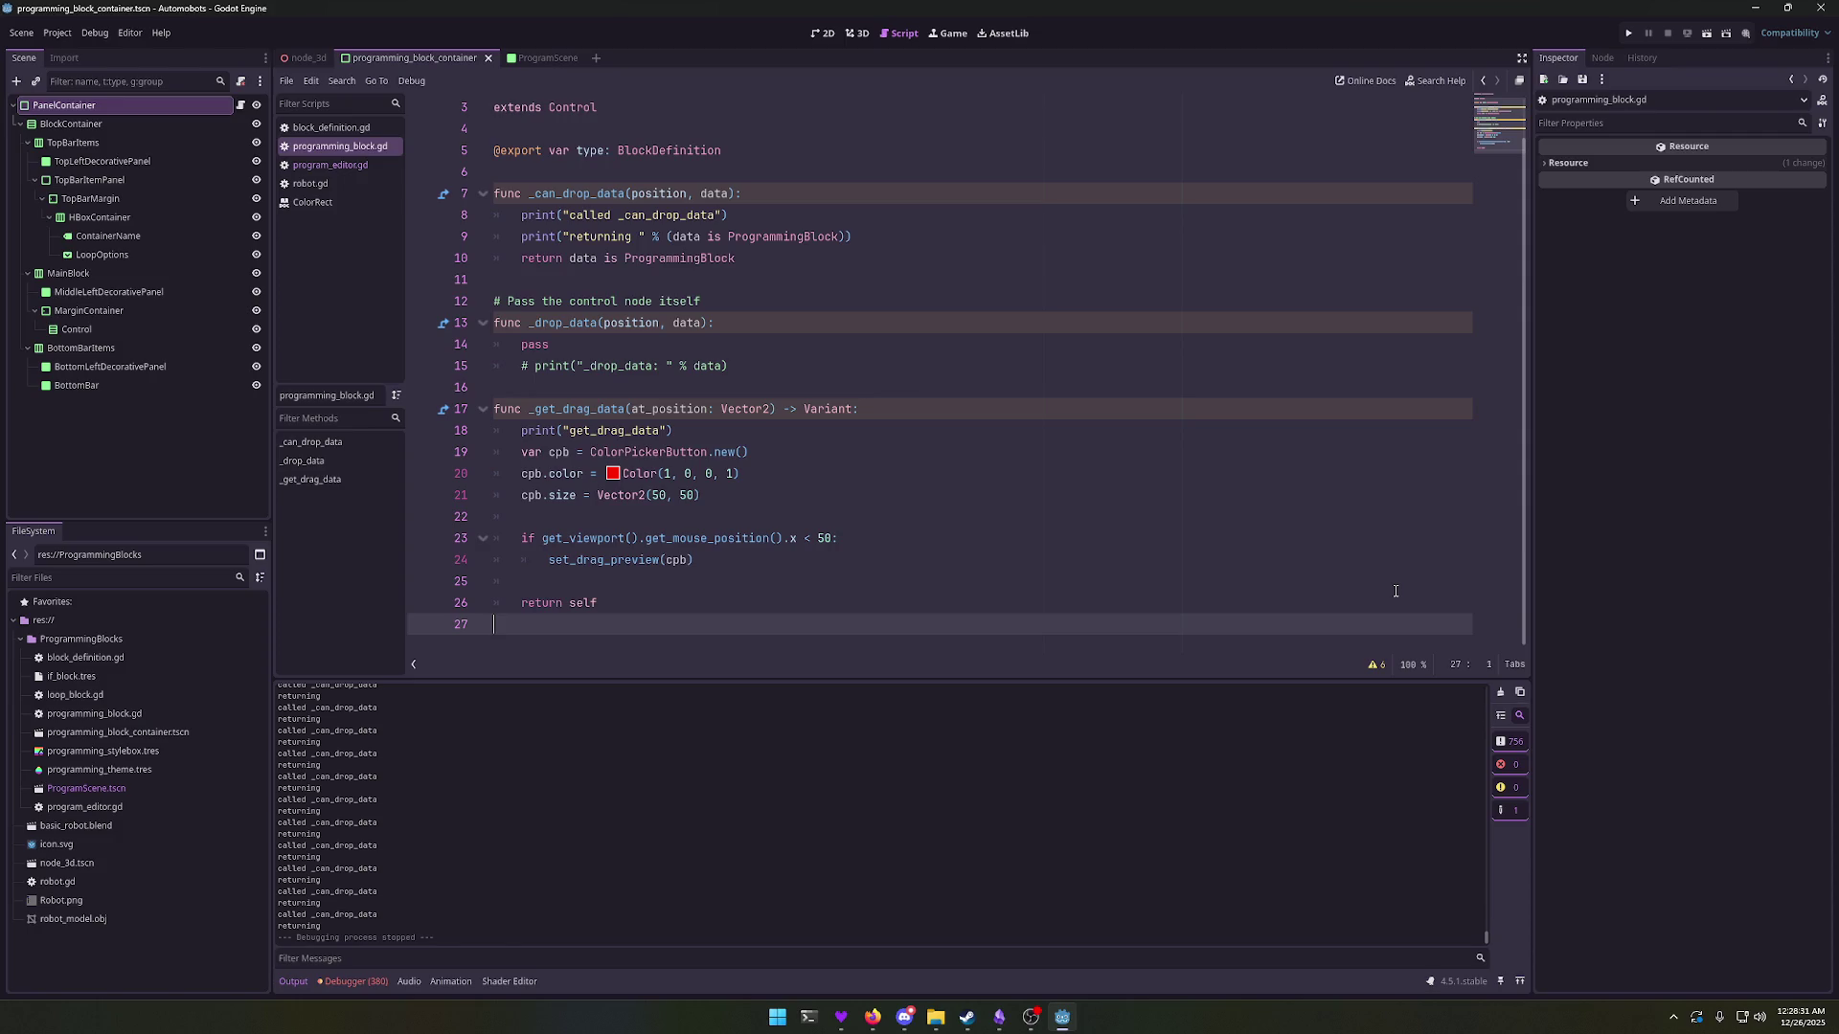
key(Up)
key(Up)
key(Up)
key(End)
key(Return)
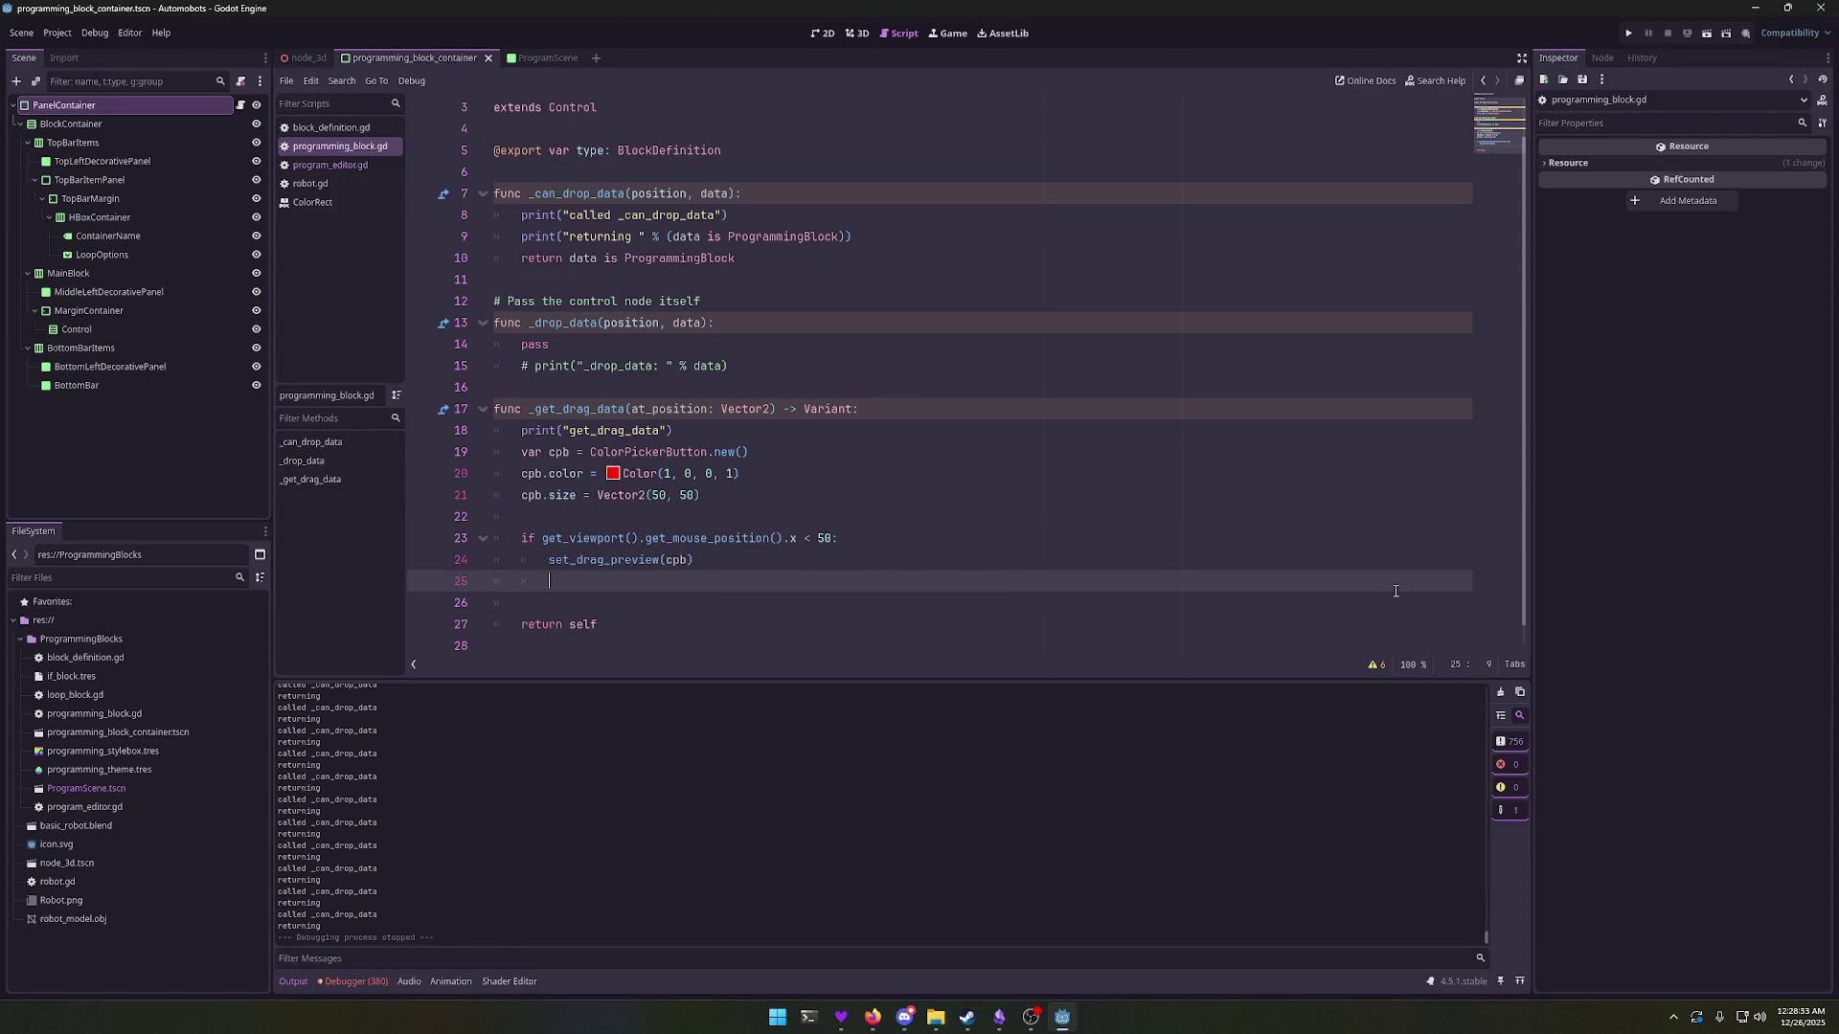
key(BackSpace)
text(else:)
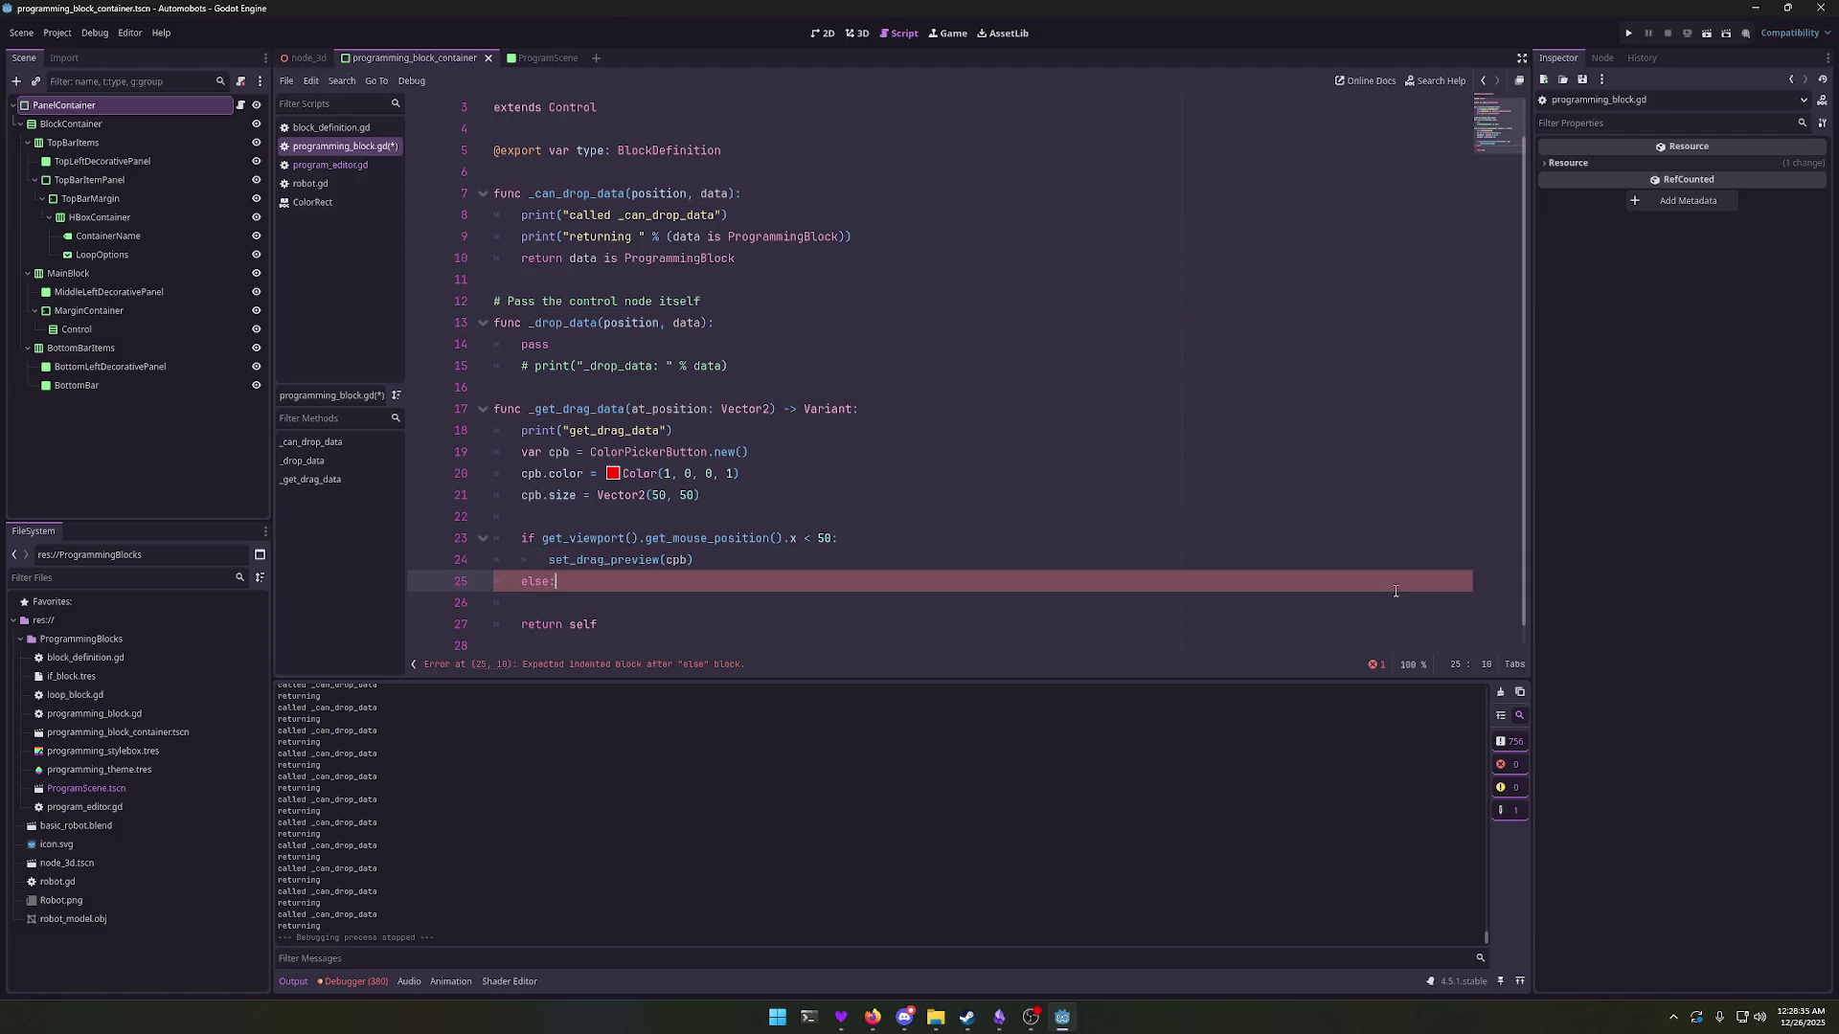
key(Return)
text(set_drag_preview(nukll)
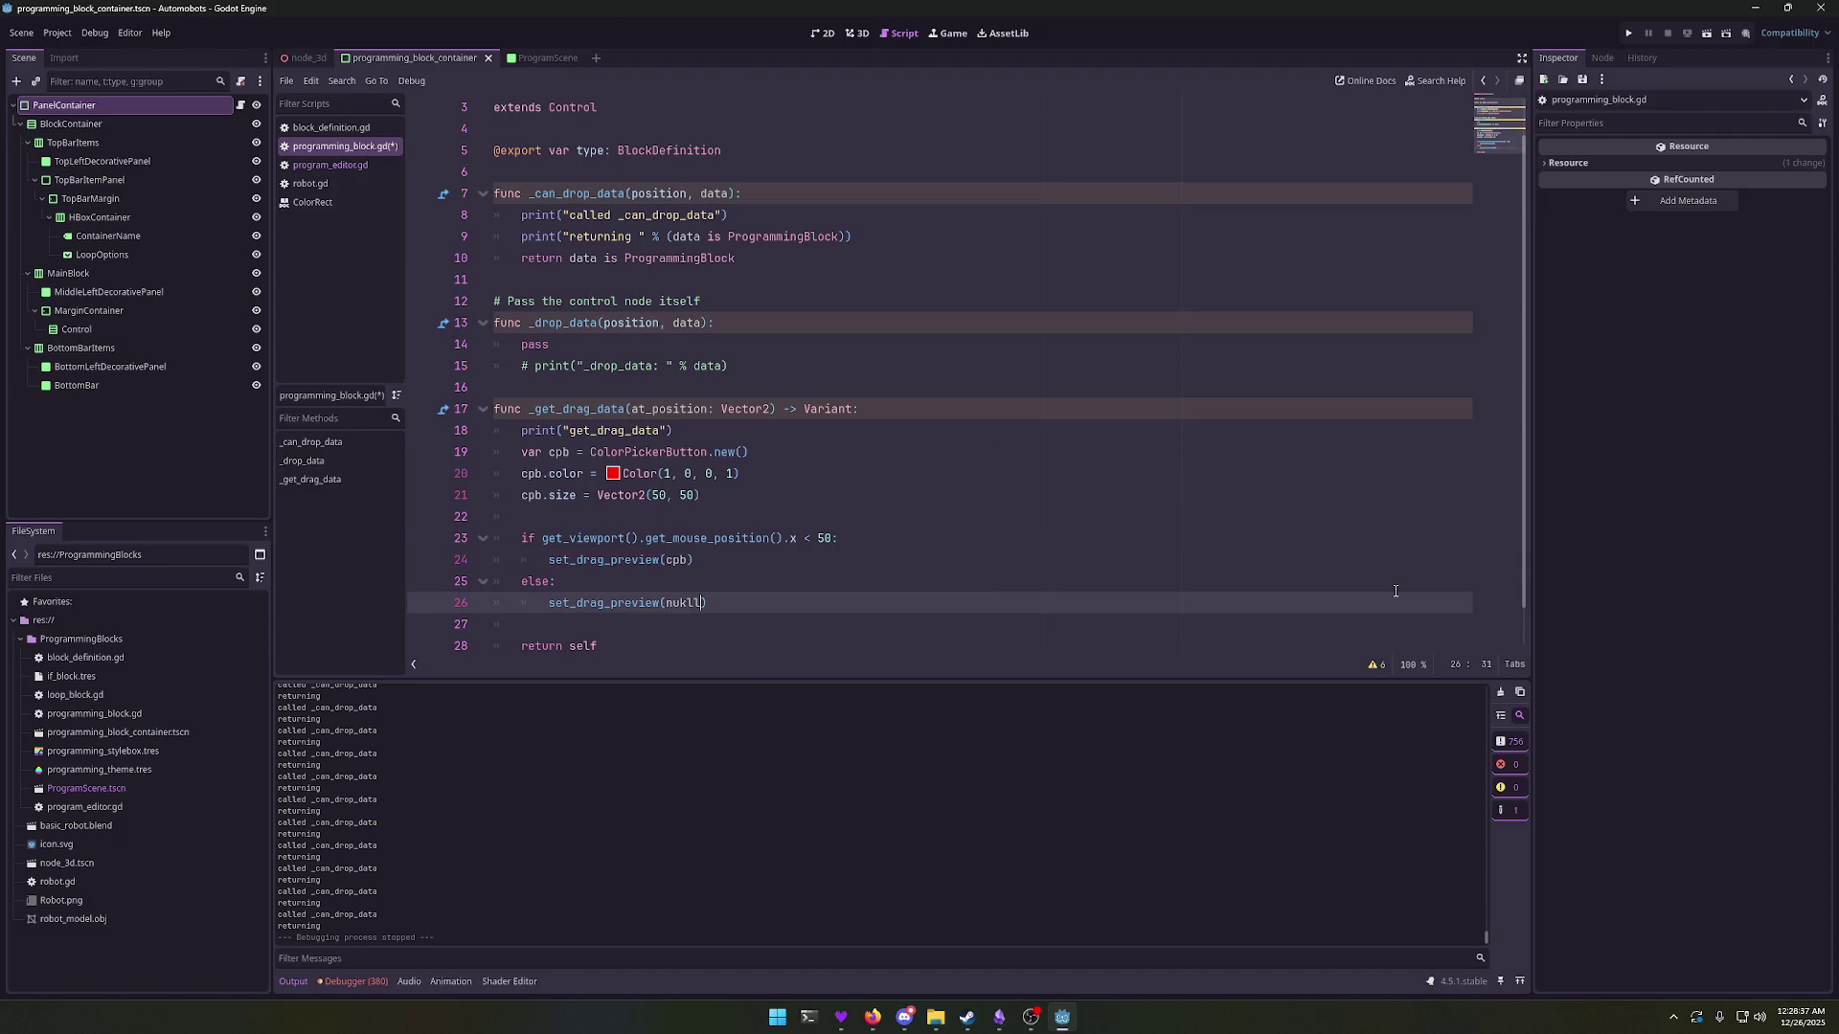
key(BackSpace)
key(BackSpace)
key(BackSpace)
text(ll)
click(1395, 591)
Step: Save, relaunch the game, drag the Loop block to test the preview, and close the game
key(F5)
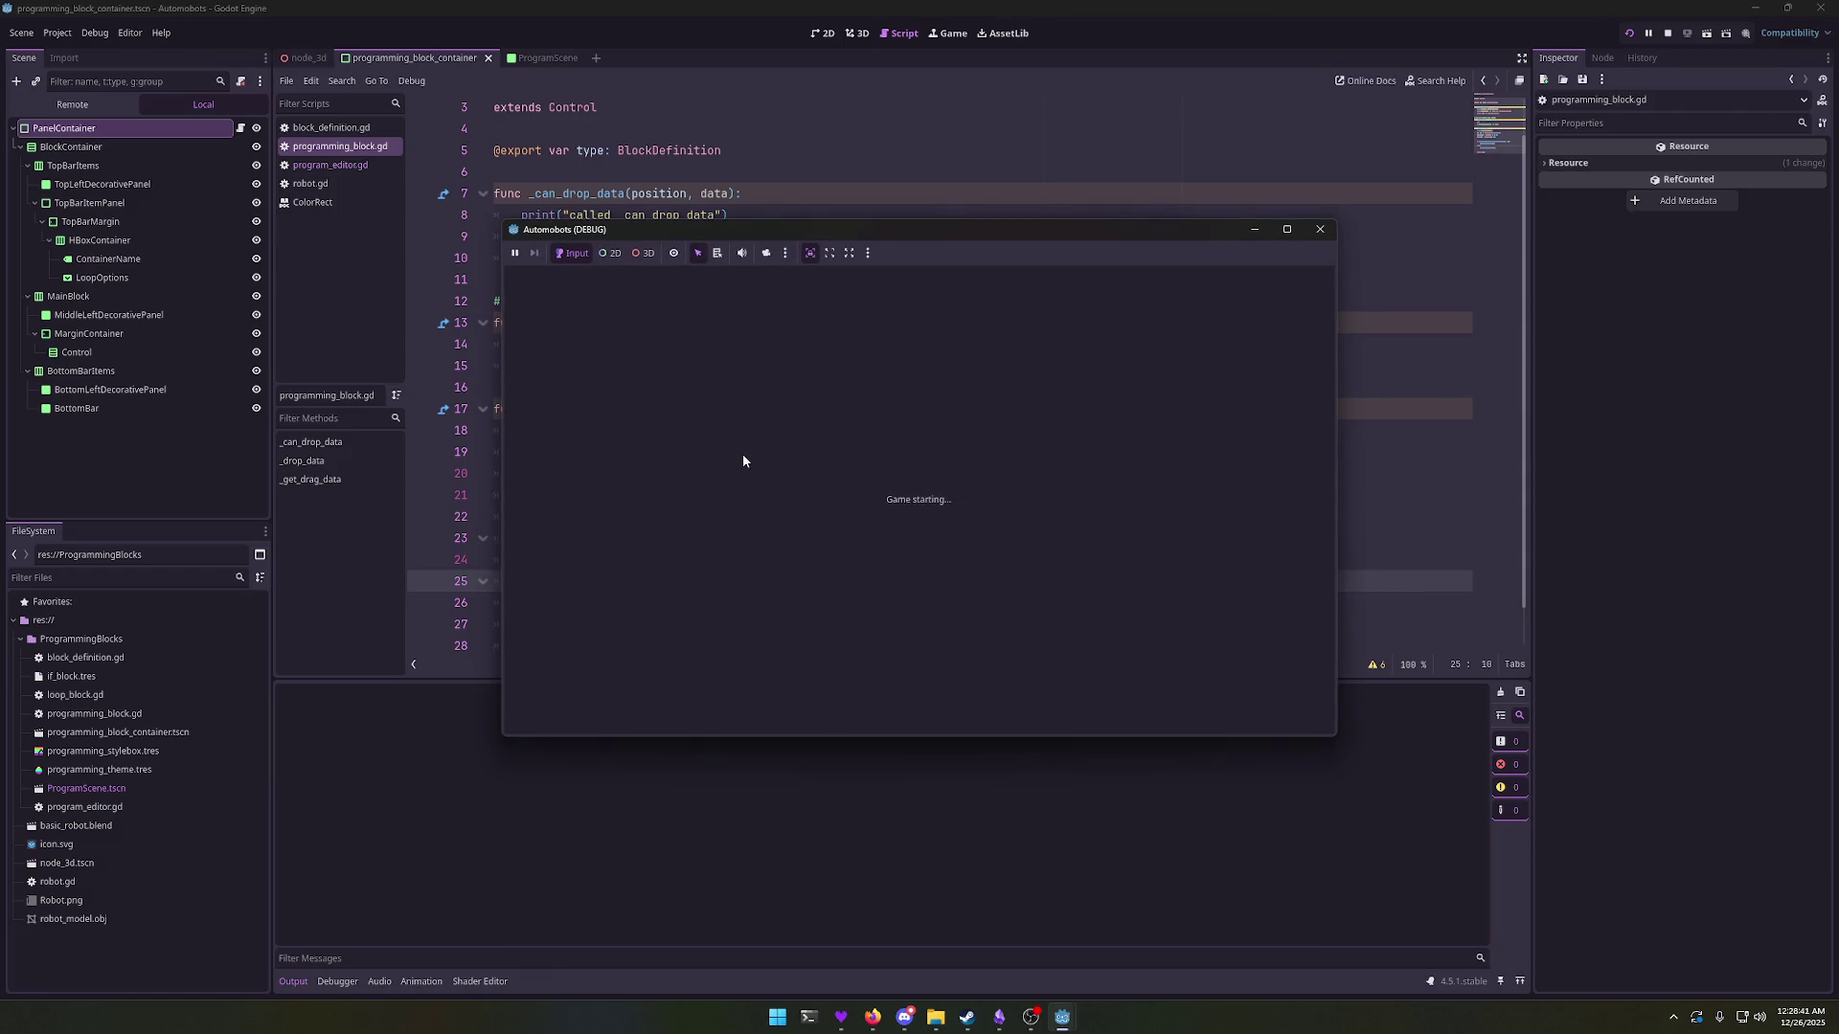
key(F5)
drag(619, 380, 578, 367)
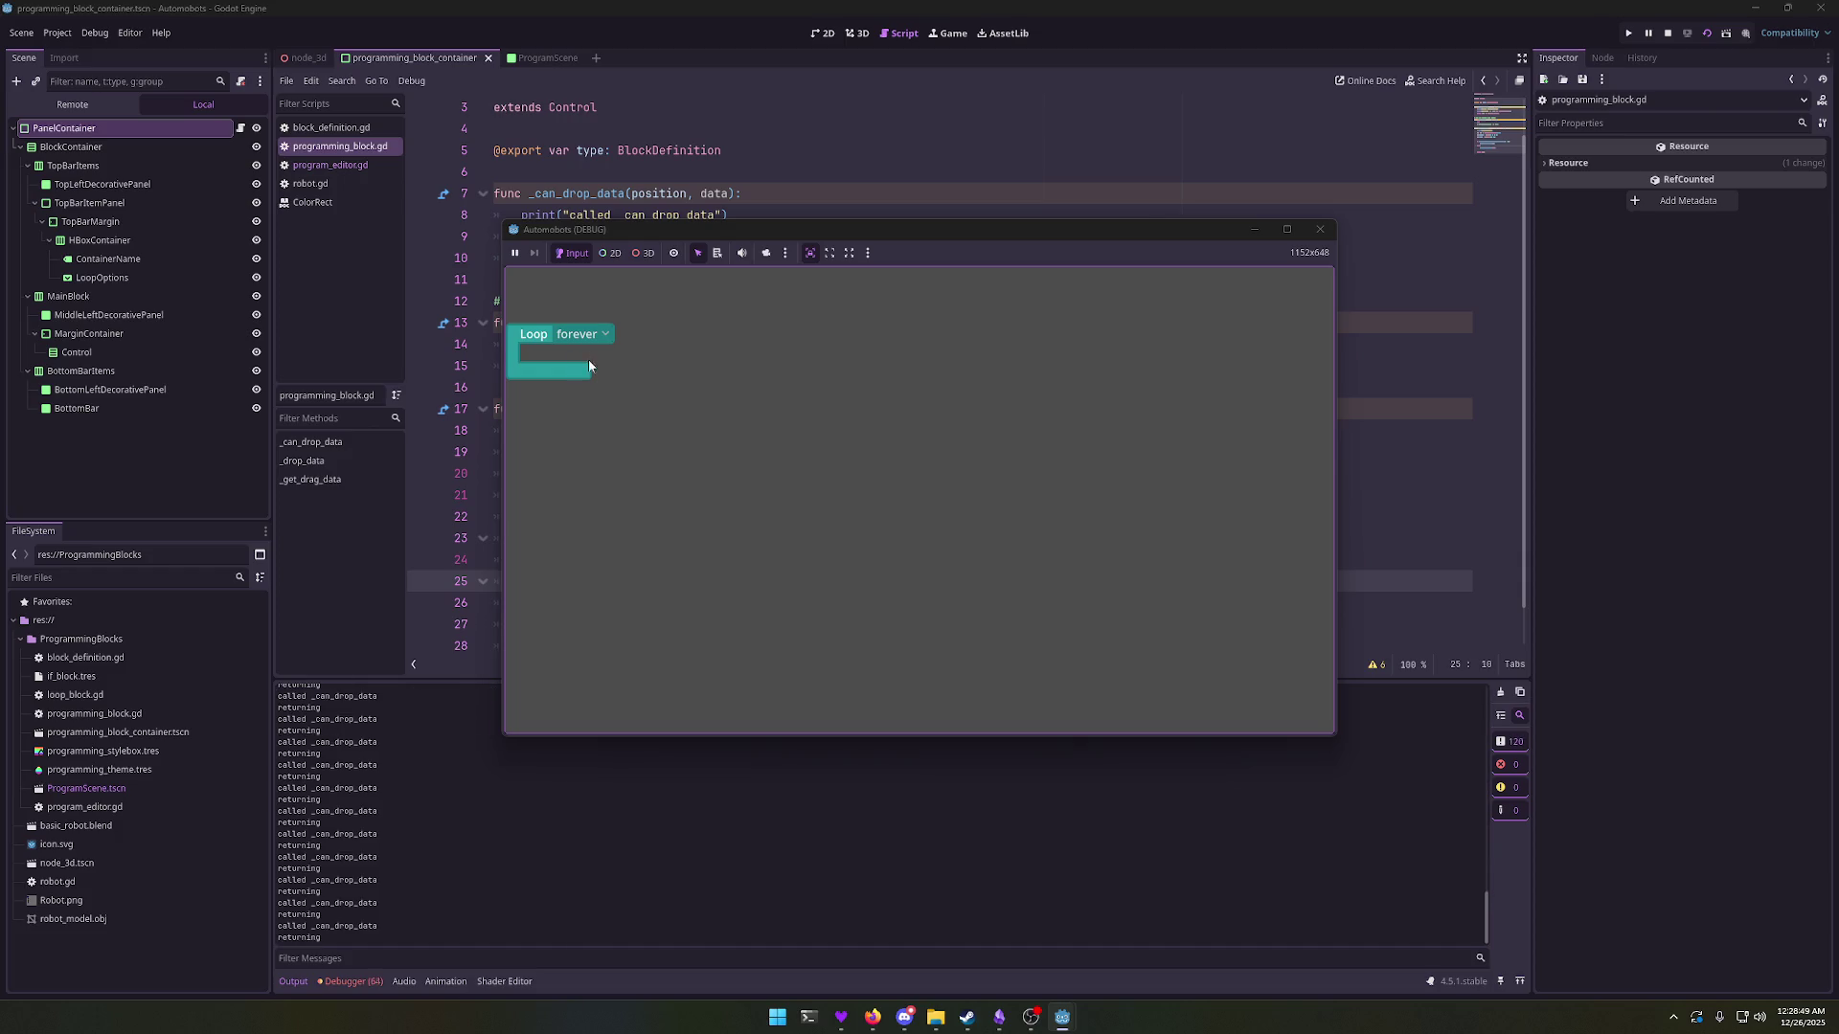
click(1320, 229)
scroll(757, 479, down, 1)
Step: Add a new _process function below the 'return self' line and save the script
click(763, 613)
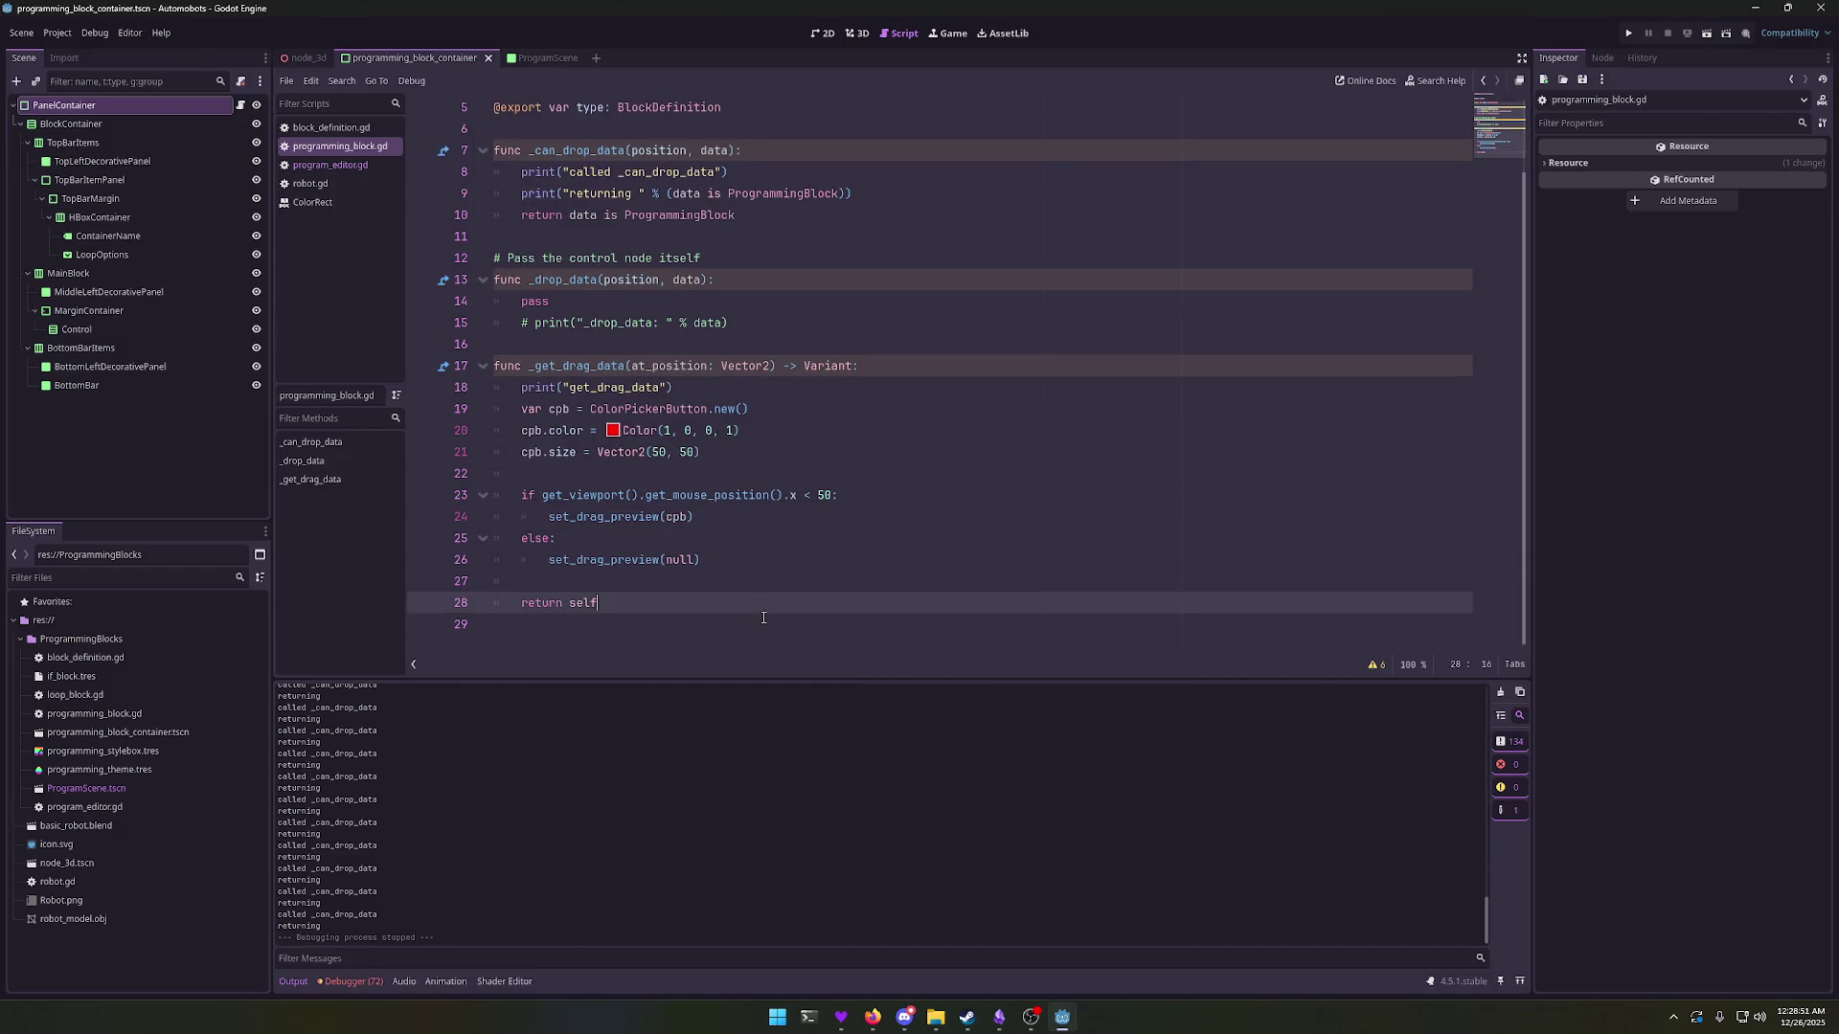
key(Down)
key(Return)
text(func _proce)
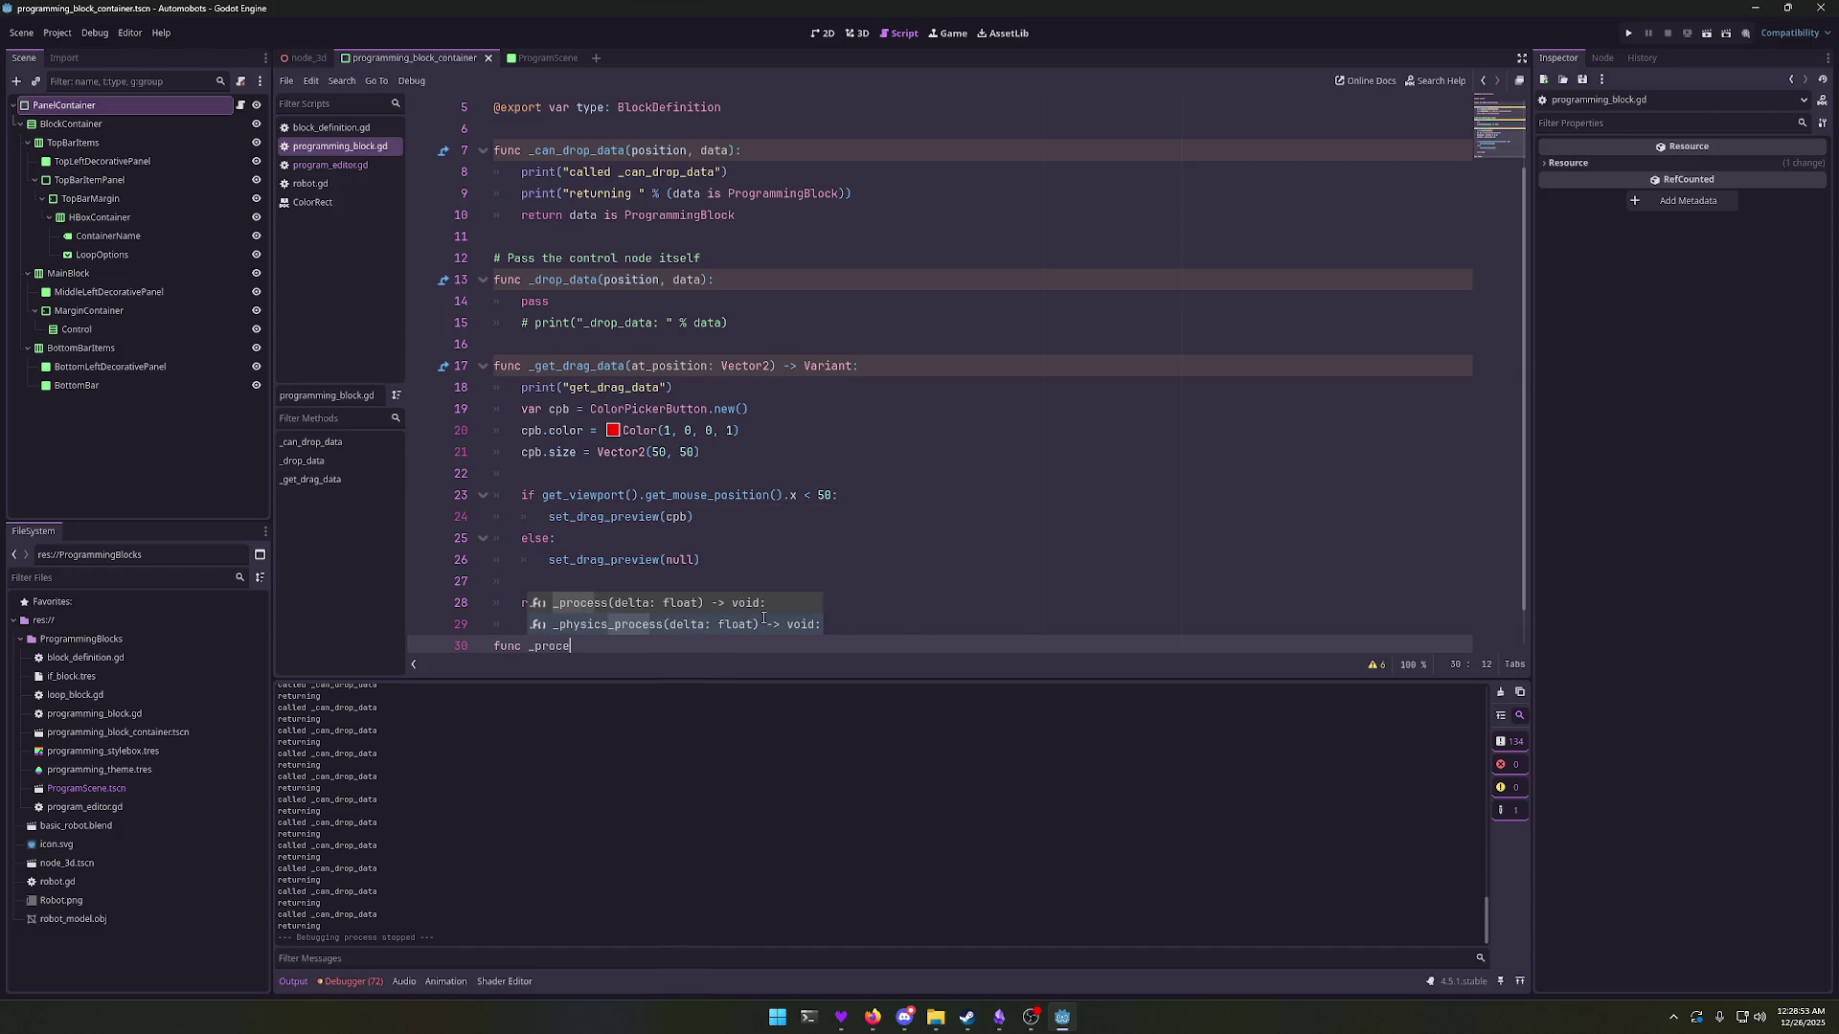
text(ss)
key(Return)
key(Return)
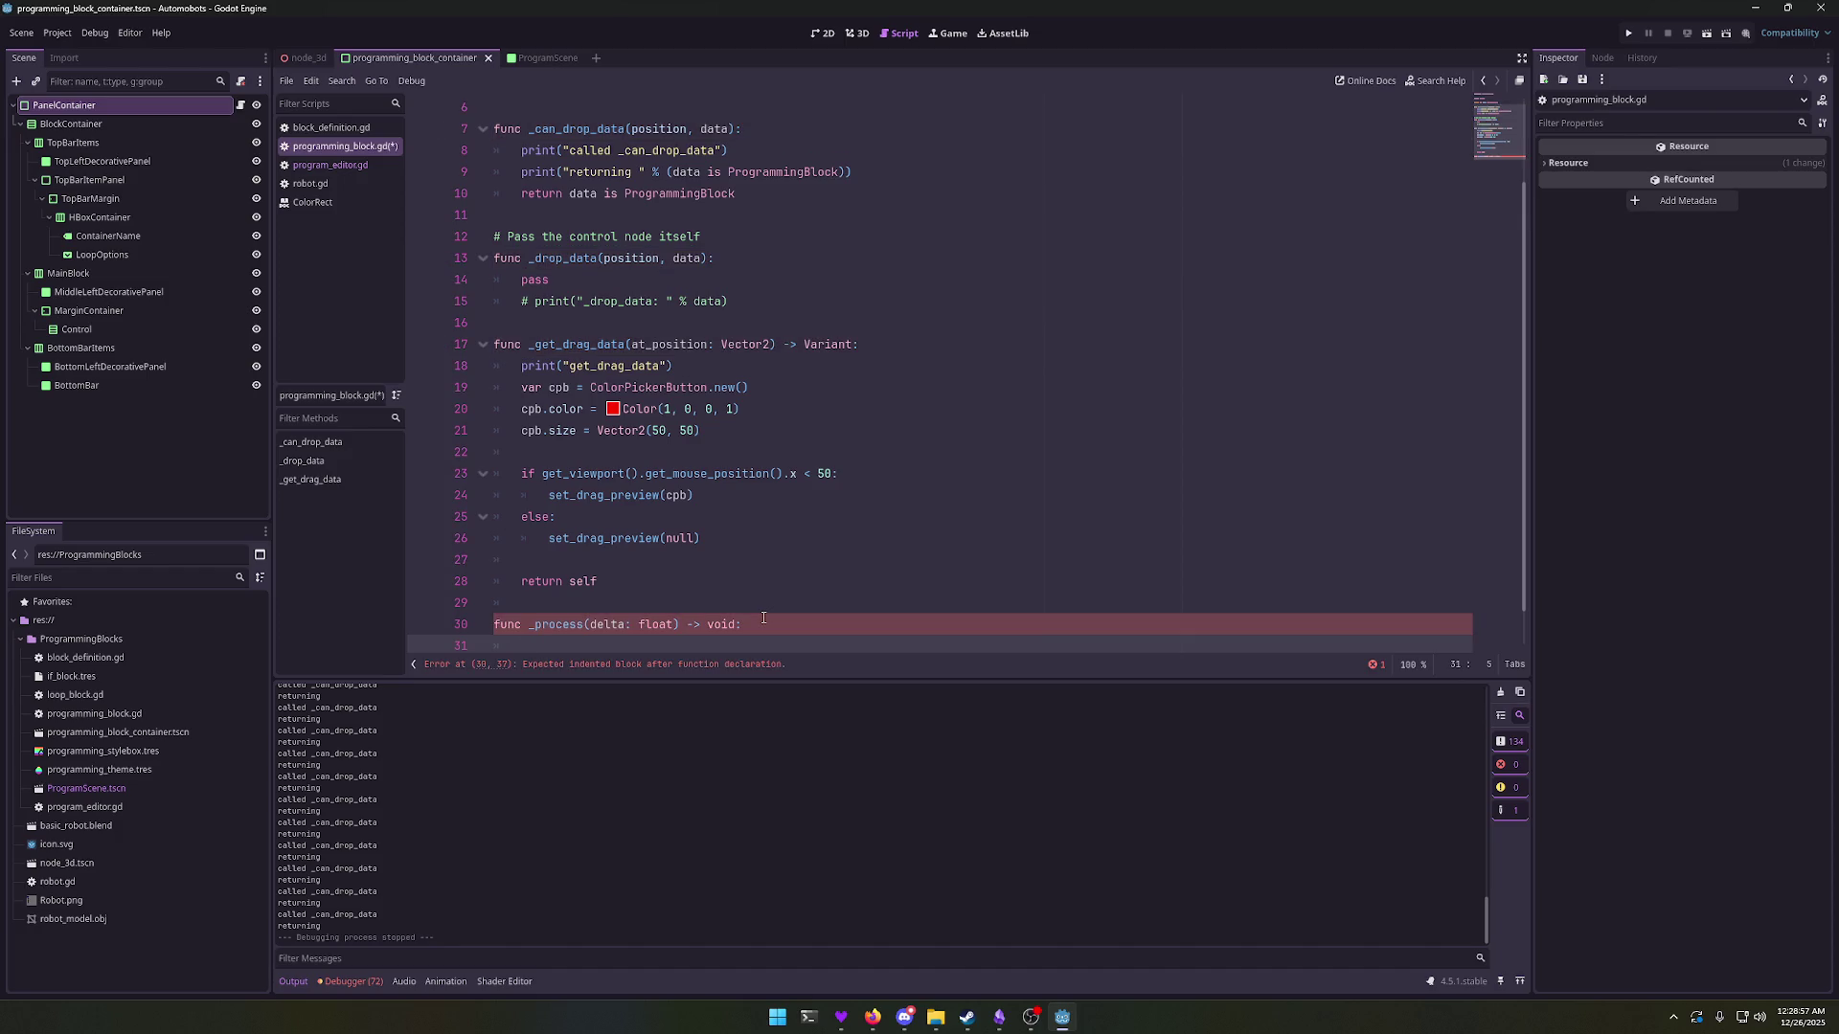
key(ctrl+s)
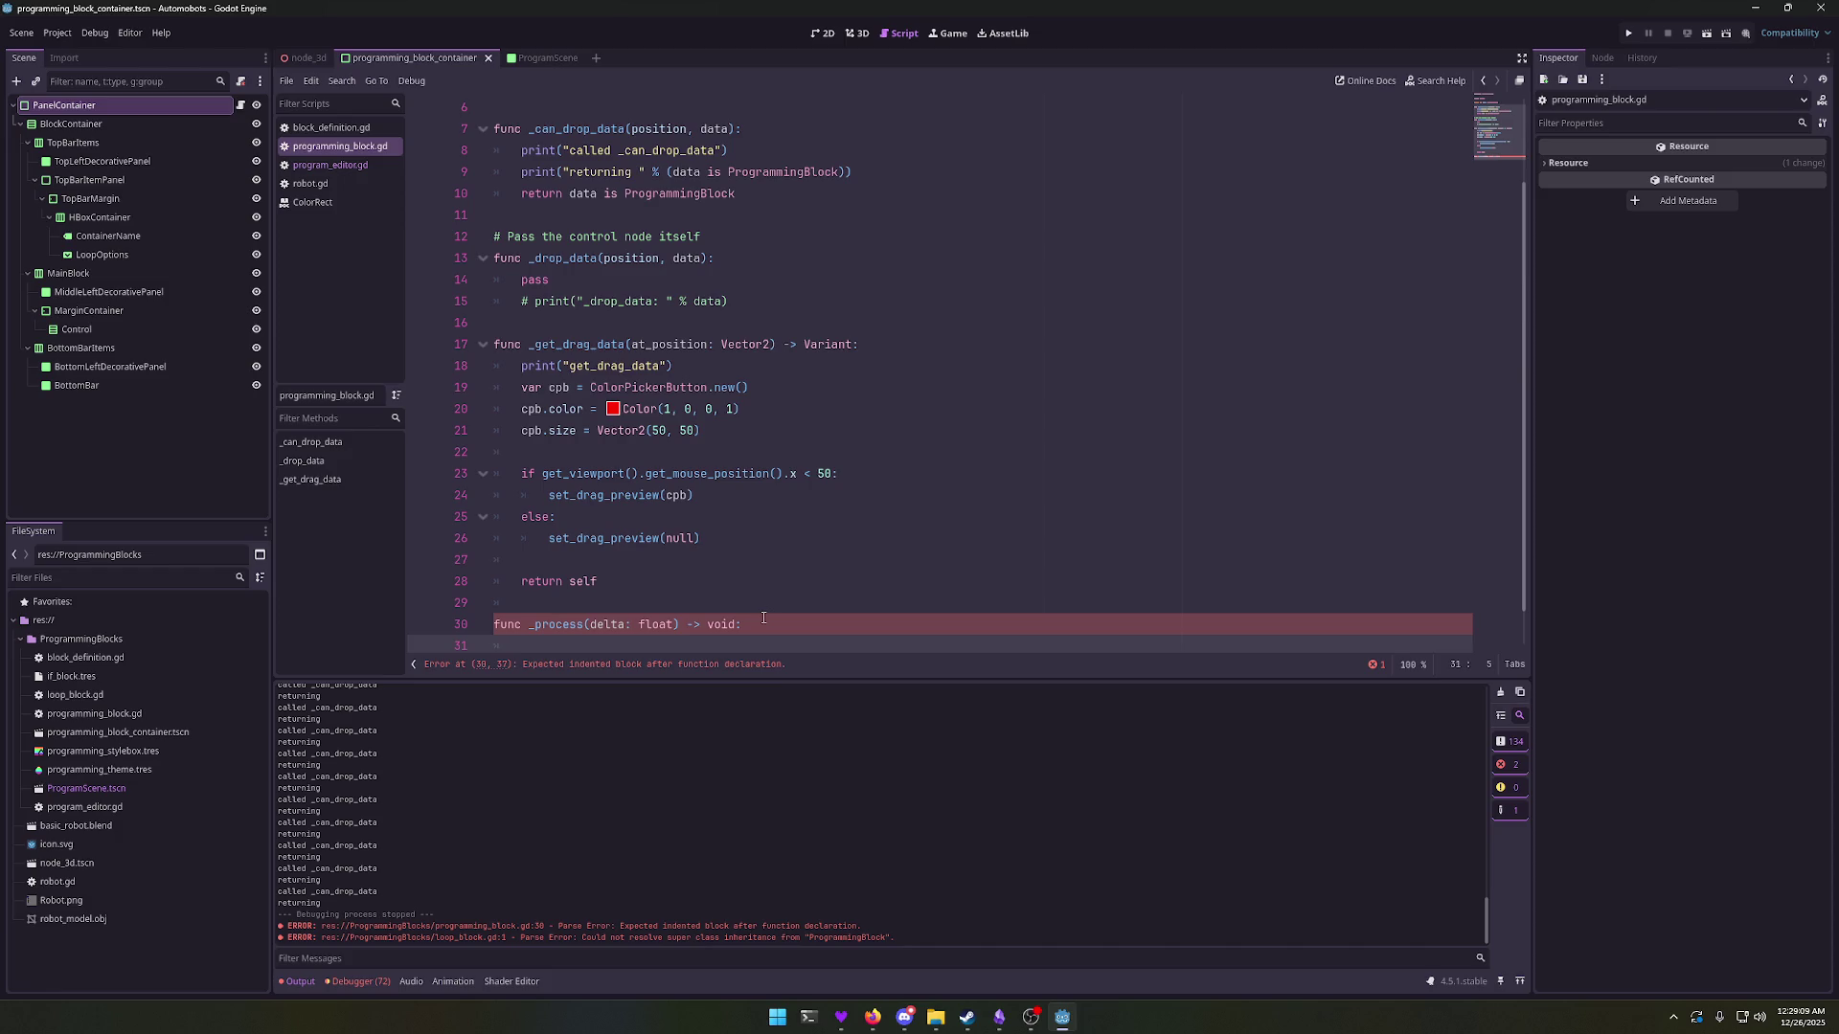
scroll(783, 600, down, 1)
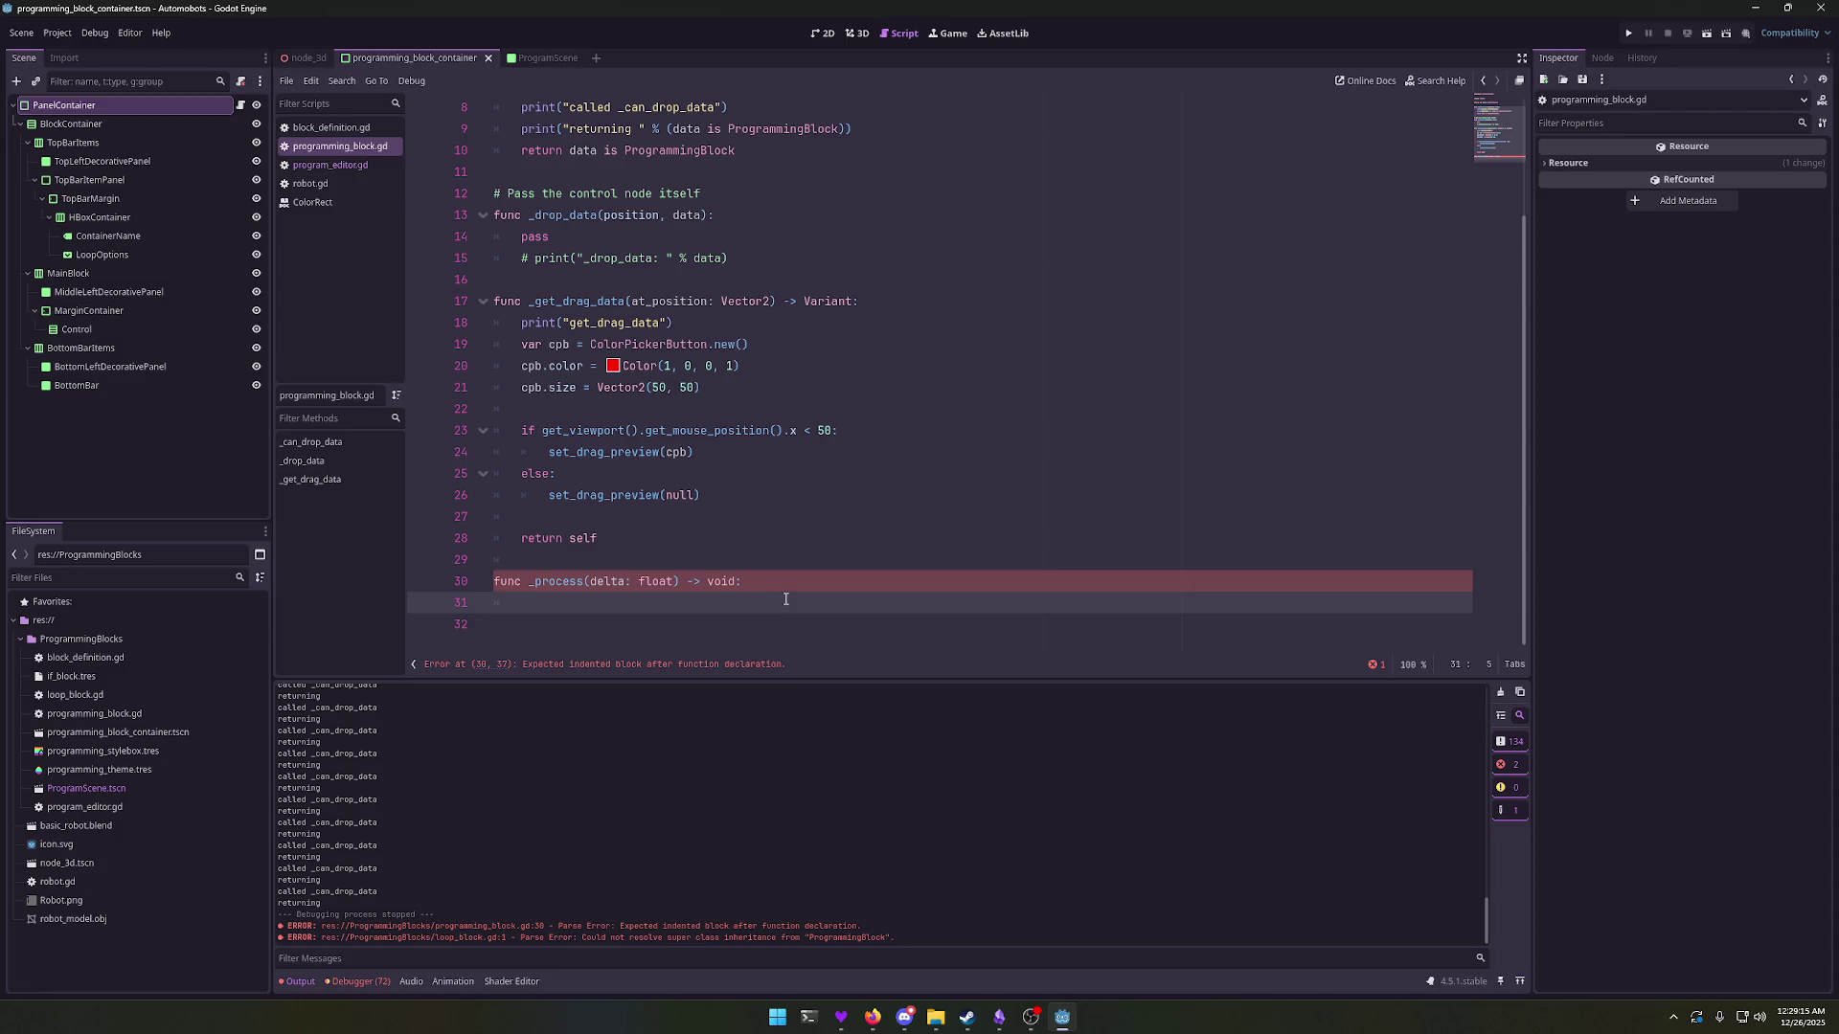
Step: Make _process print "dragging" when get_viewport().gui_is_dragging() is true, then run the game
text(get_viewport_rect())
key(ctrl+z)
key(ctrl+z)
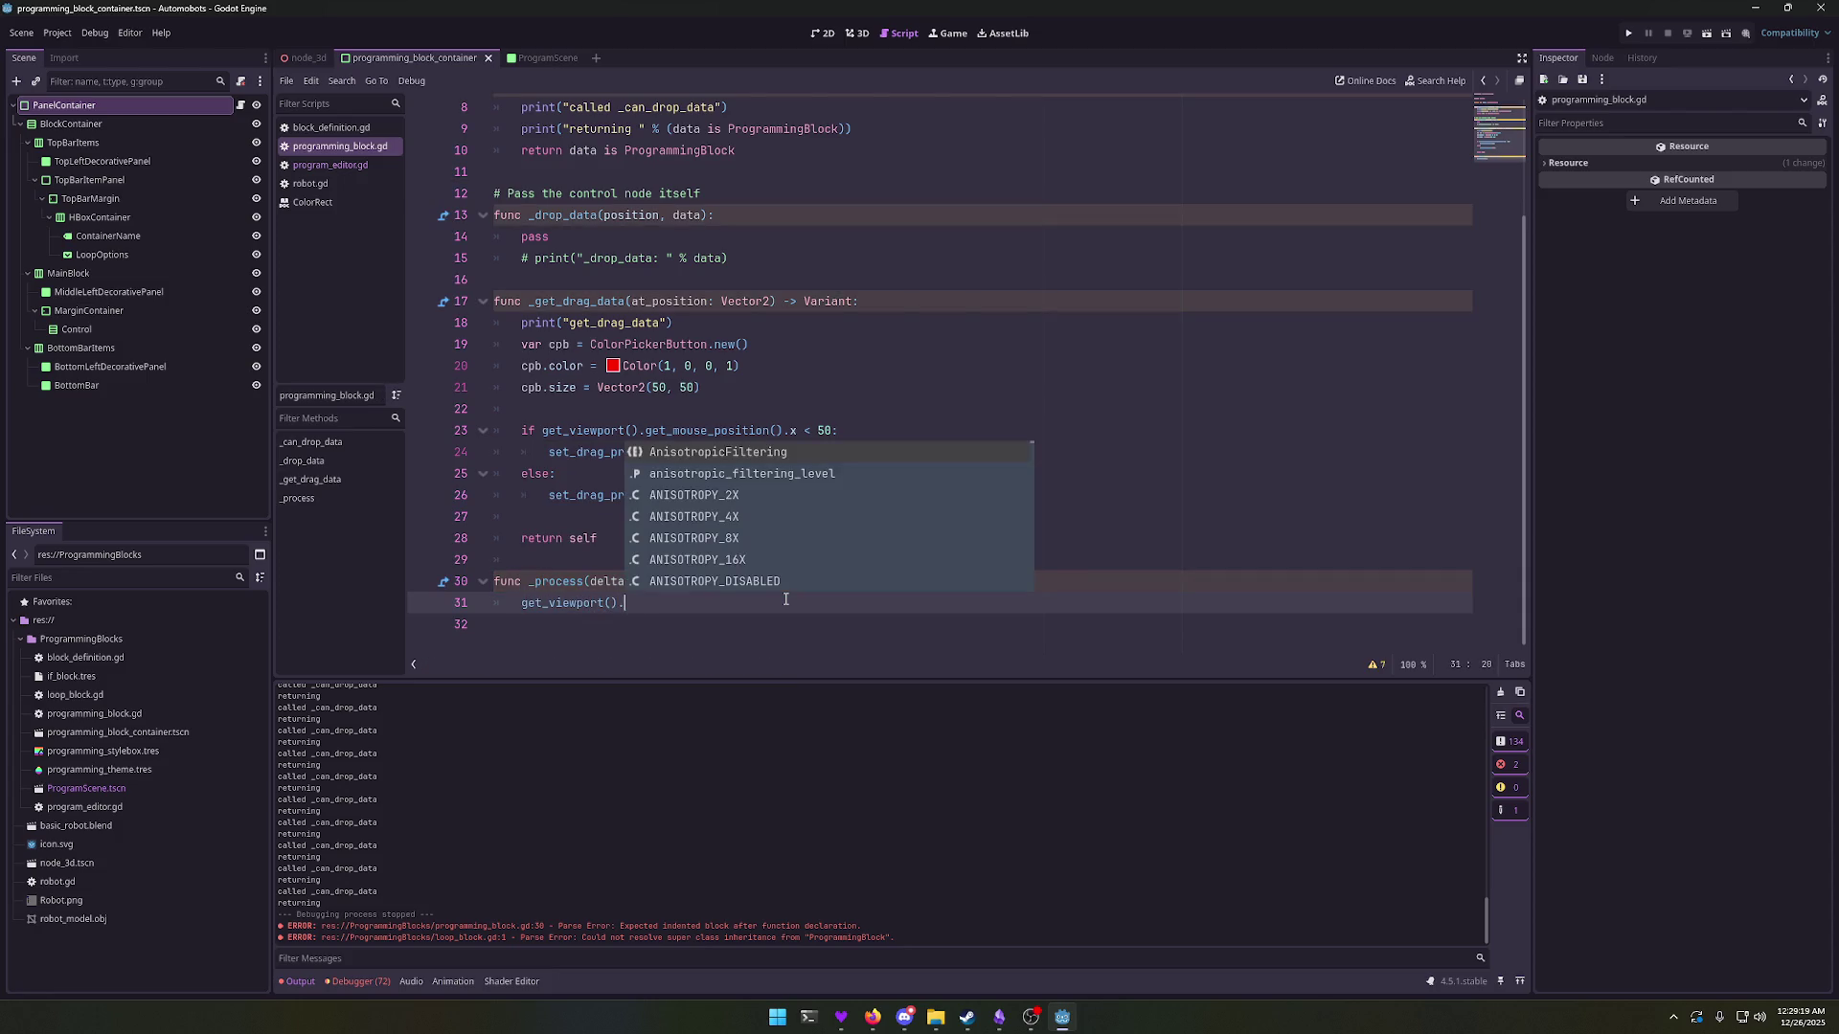
text(gui_is_)
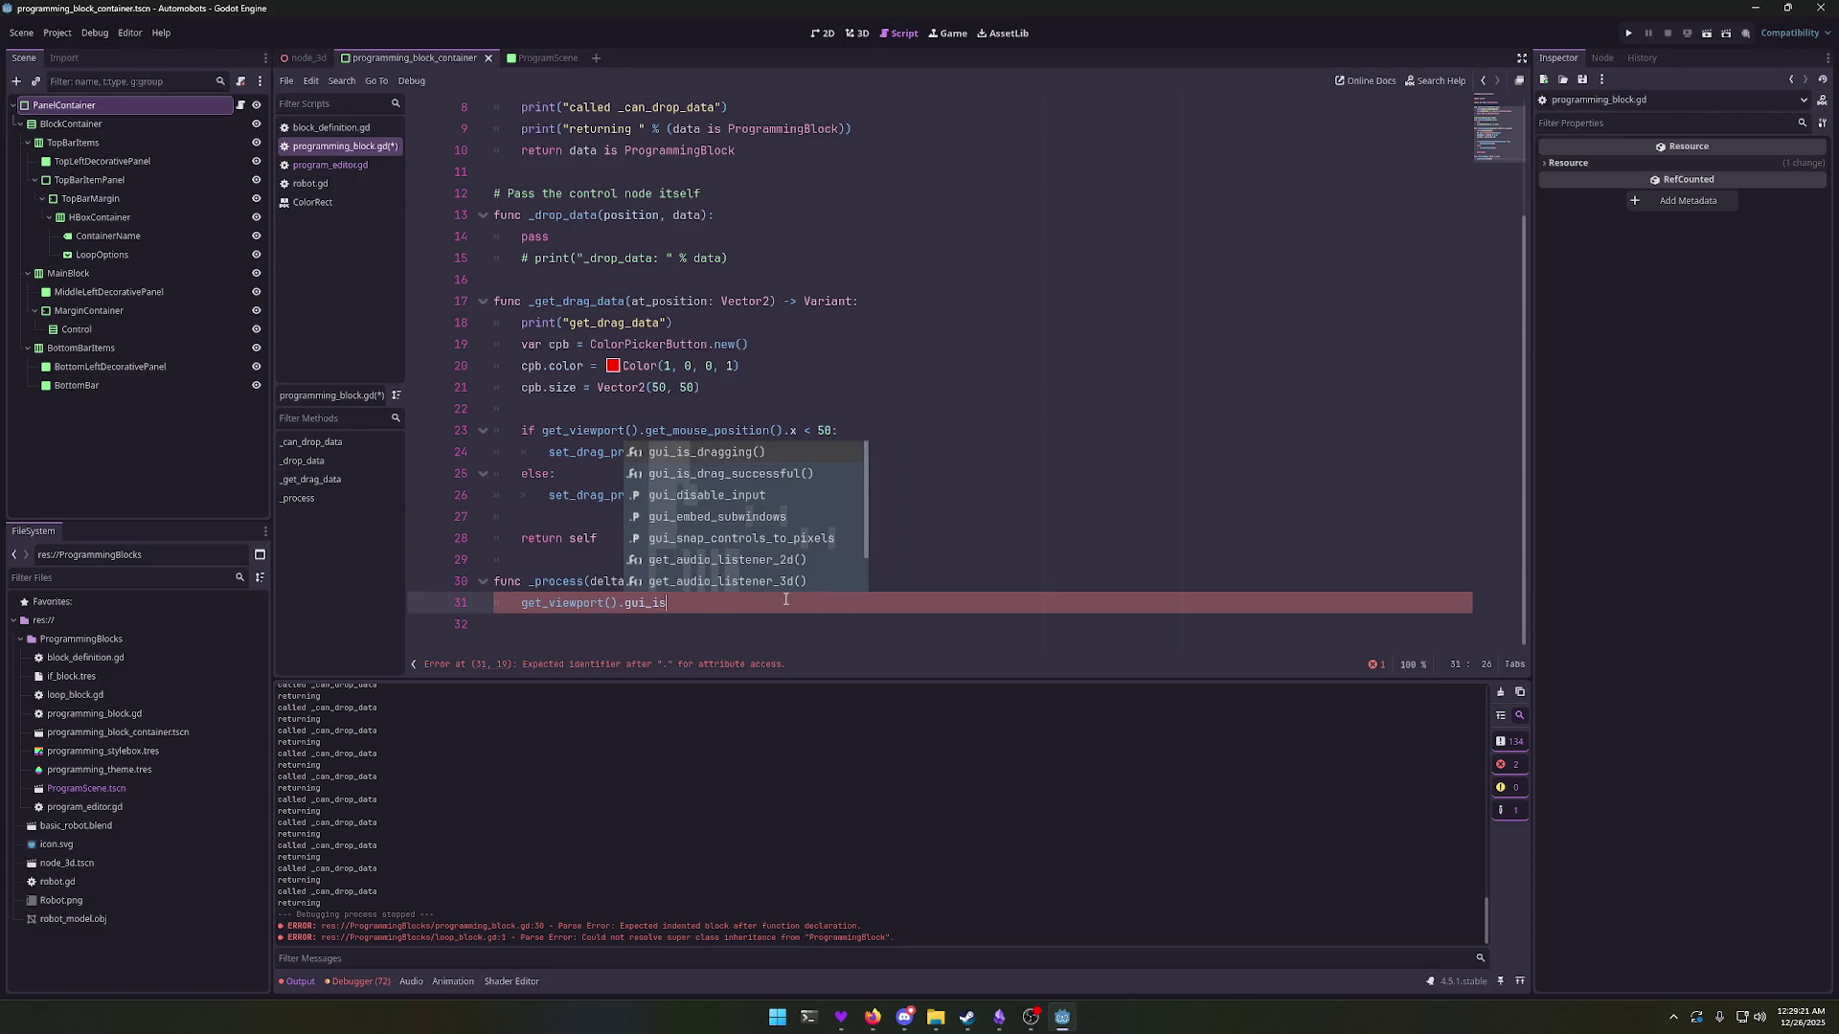
key(Return)
key(Home)
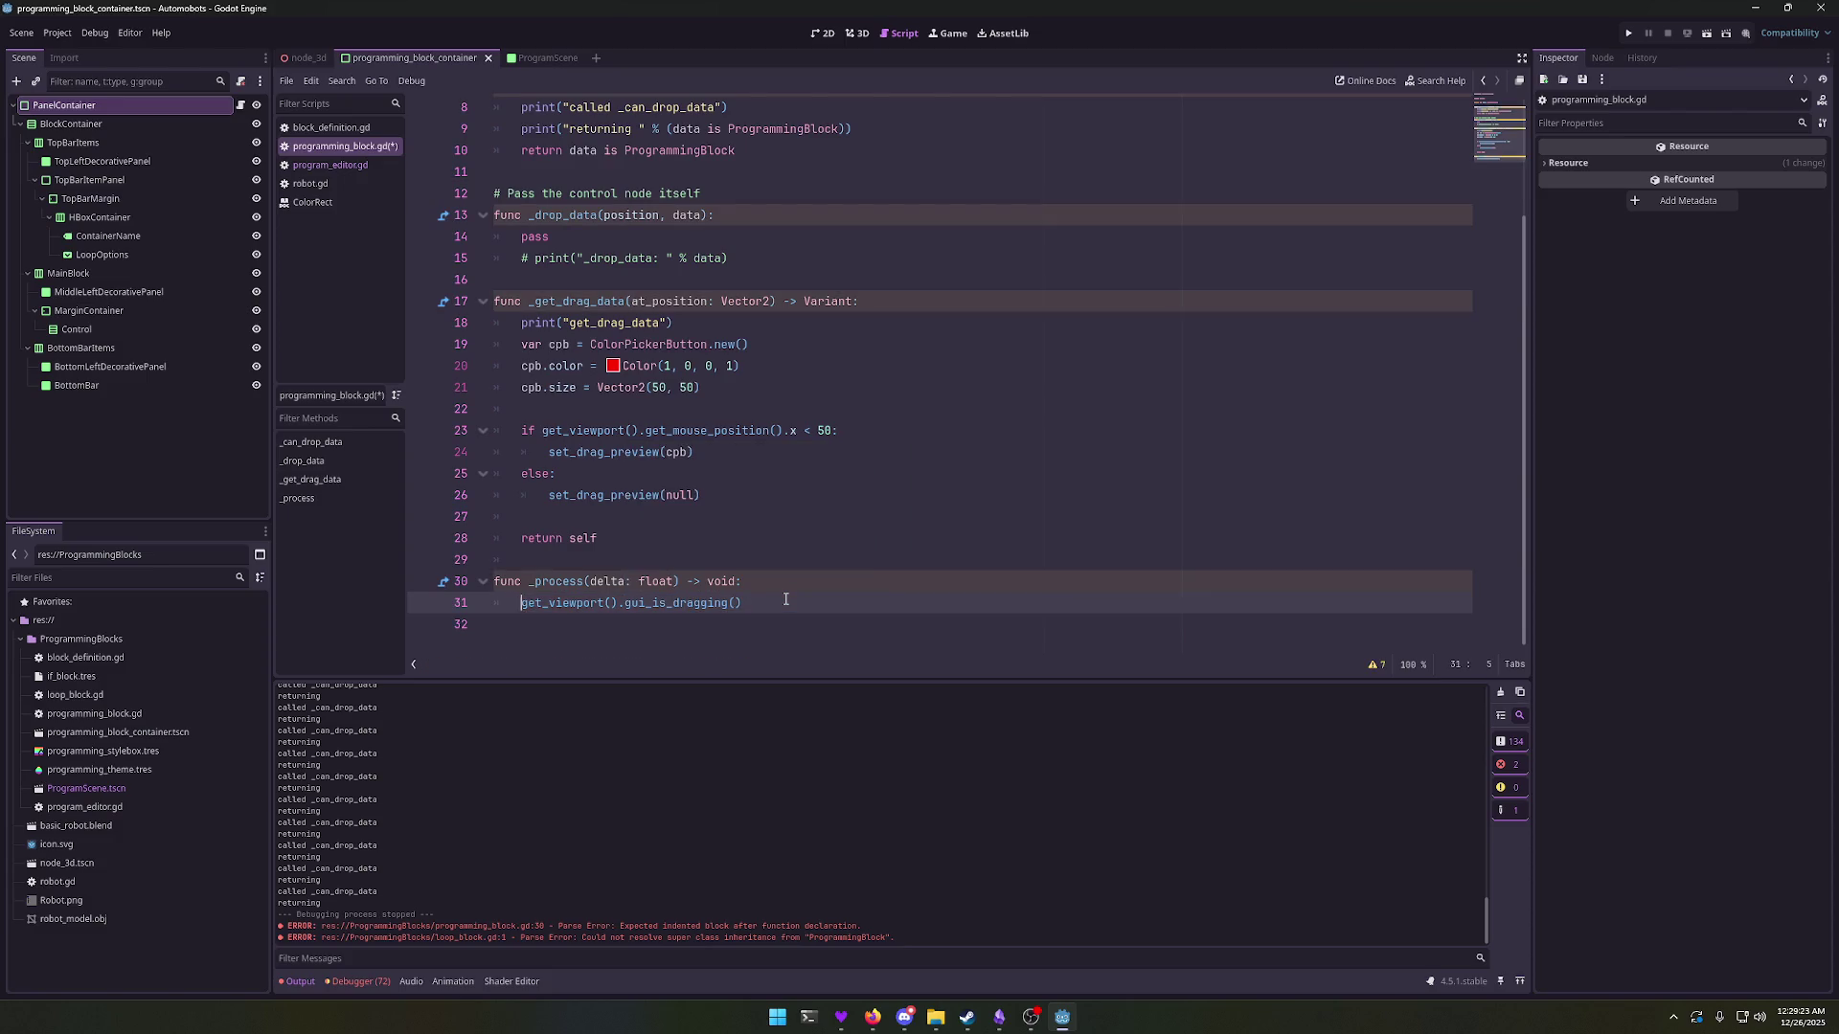
text(if)
key(End)
text(:)
key(Return)
text(print(")
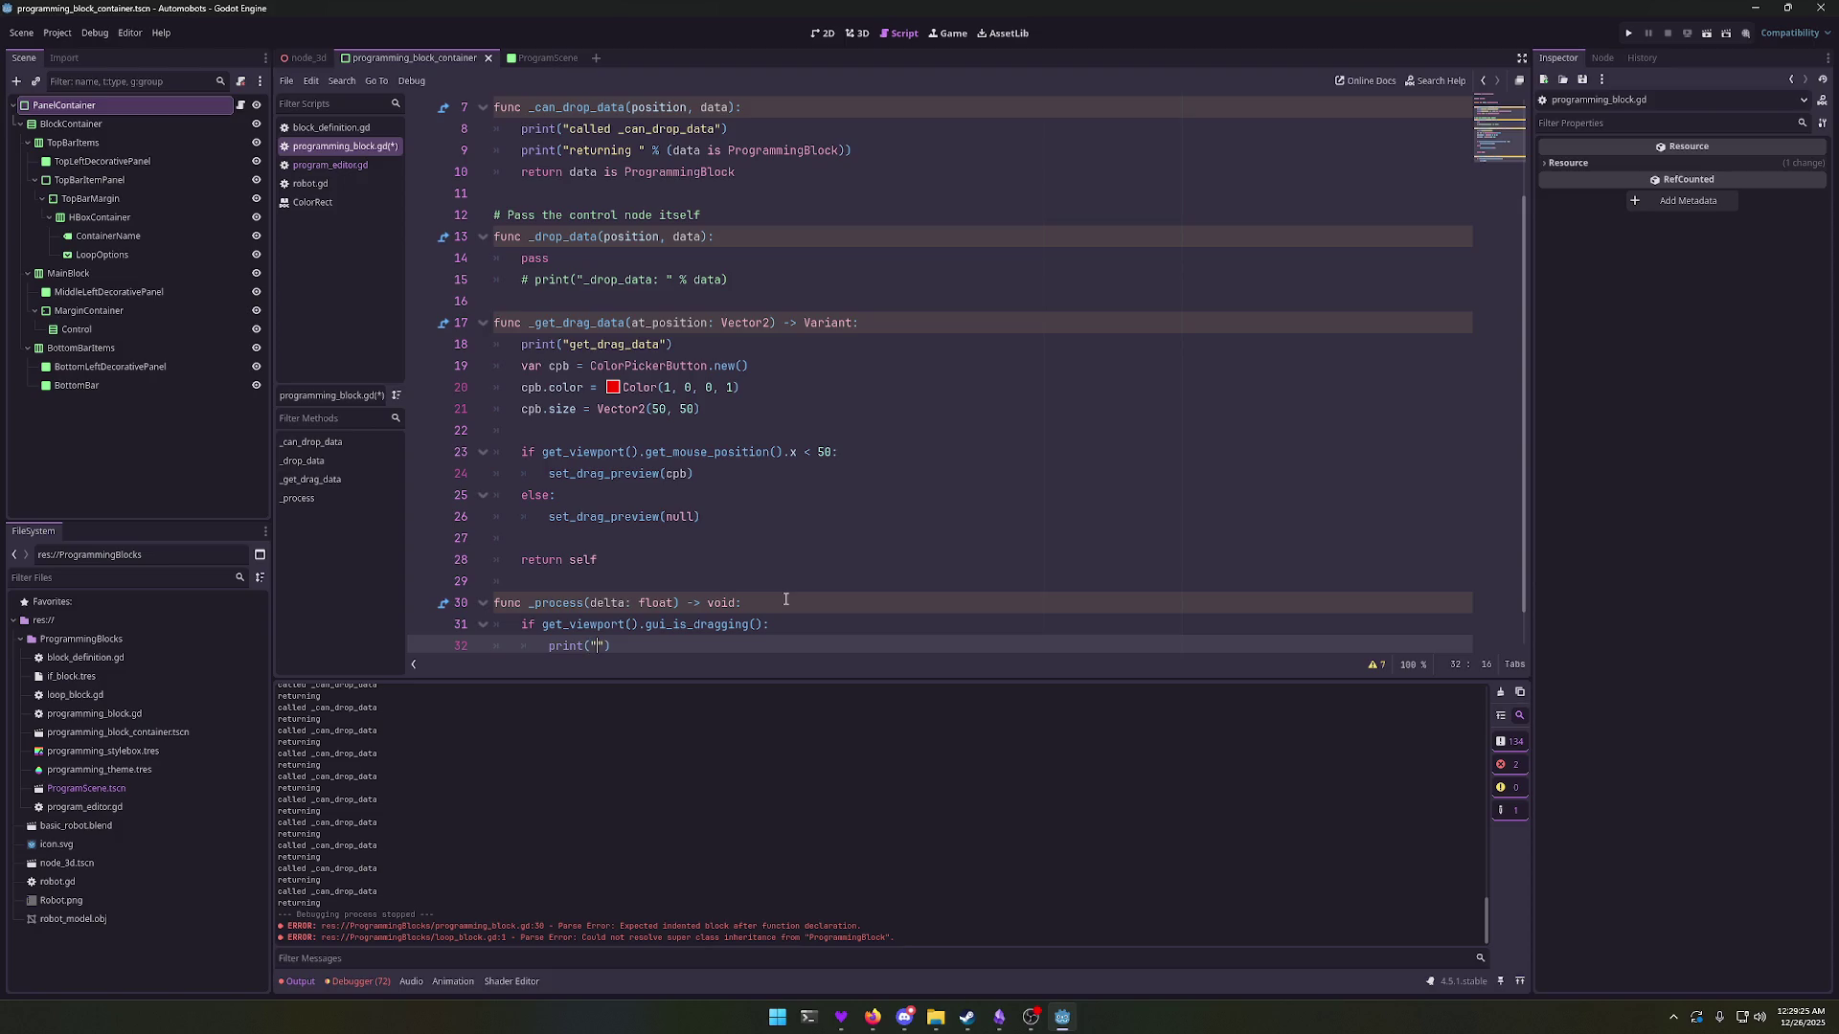
text(draw)
text(ging!)
click(1061, 432)
key(F5)
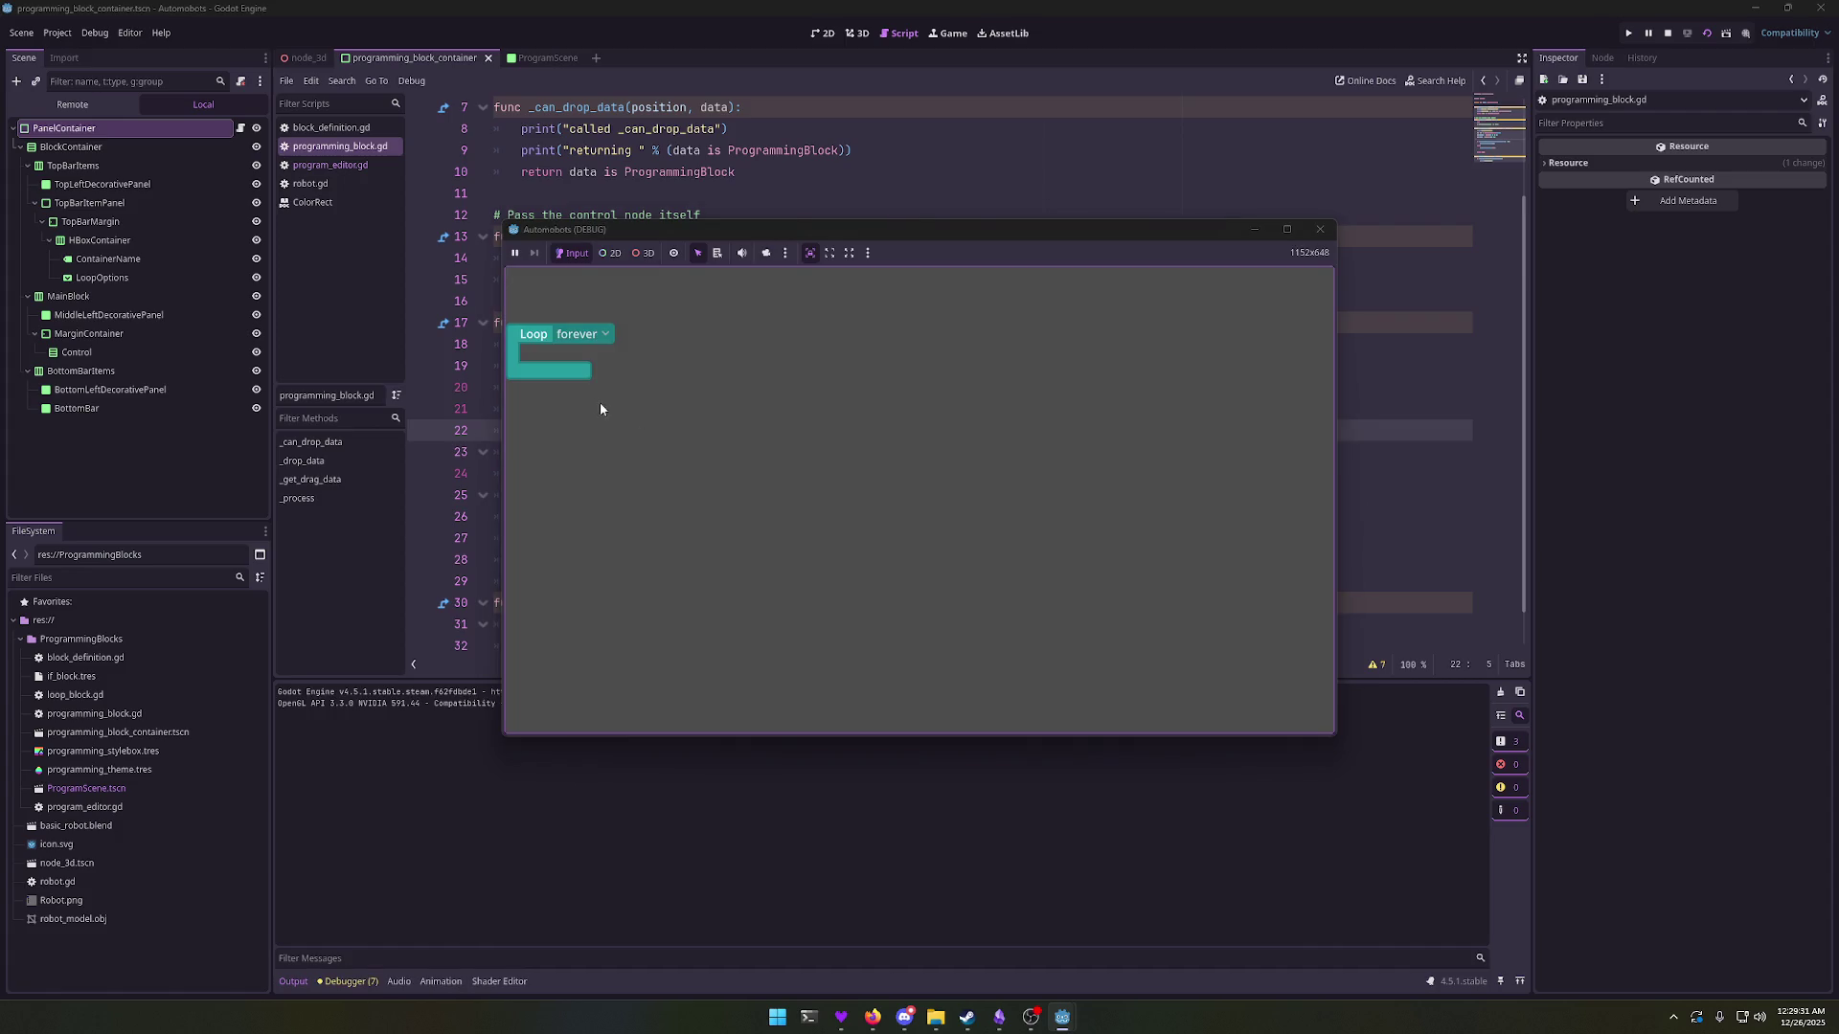
Step: After a test drag, add print("setting to null") inside the else branch of _get_drag_data
drag(603, 368, 713, 251)
click(1319, 229)
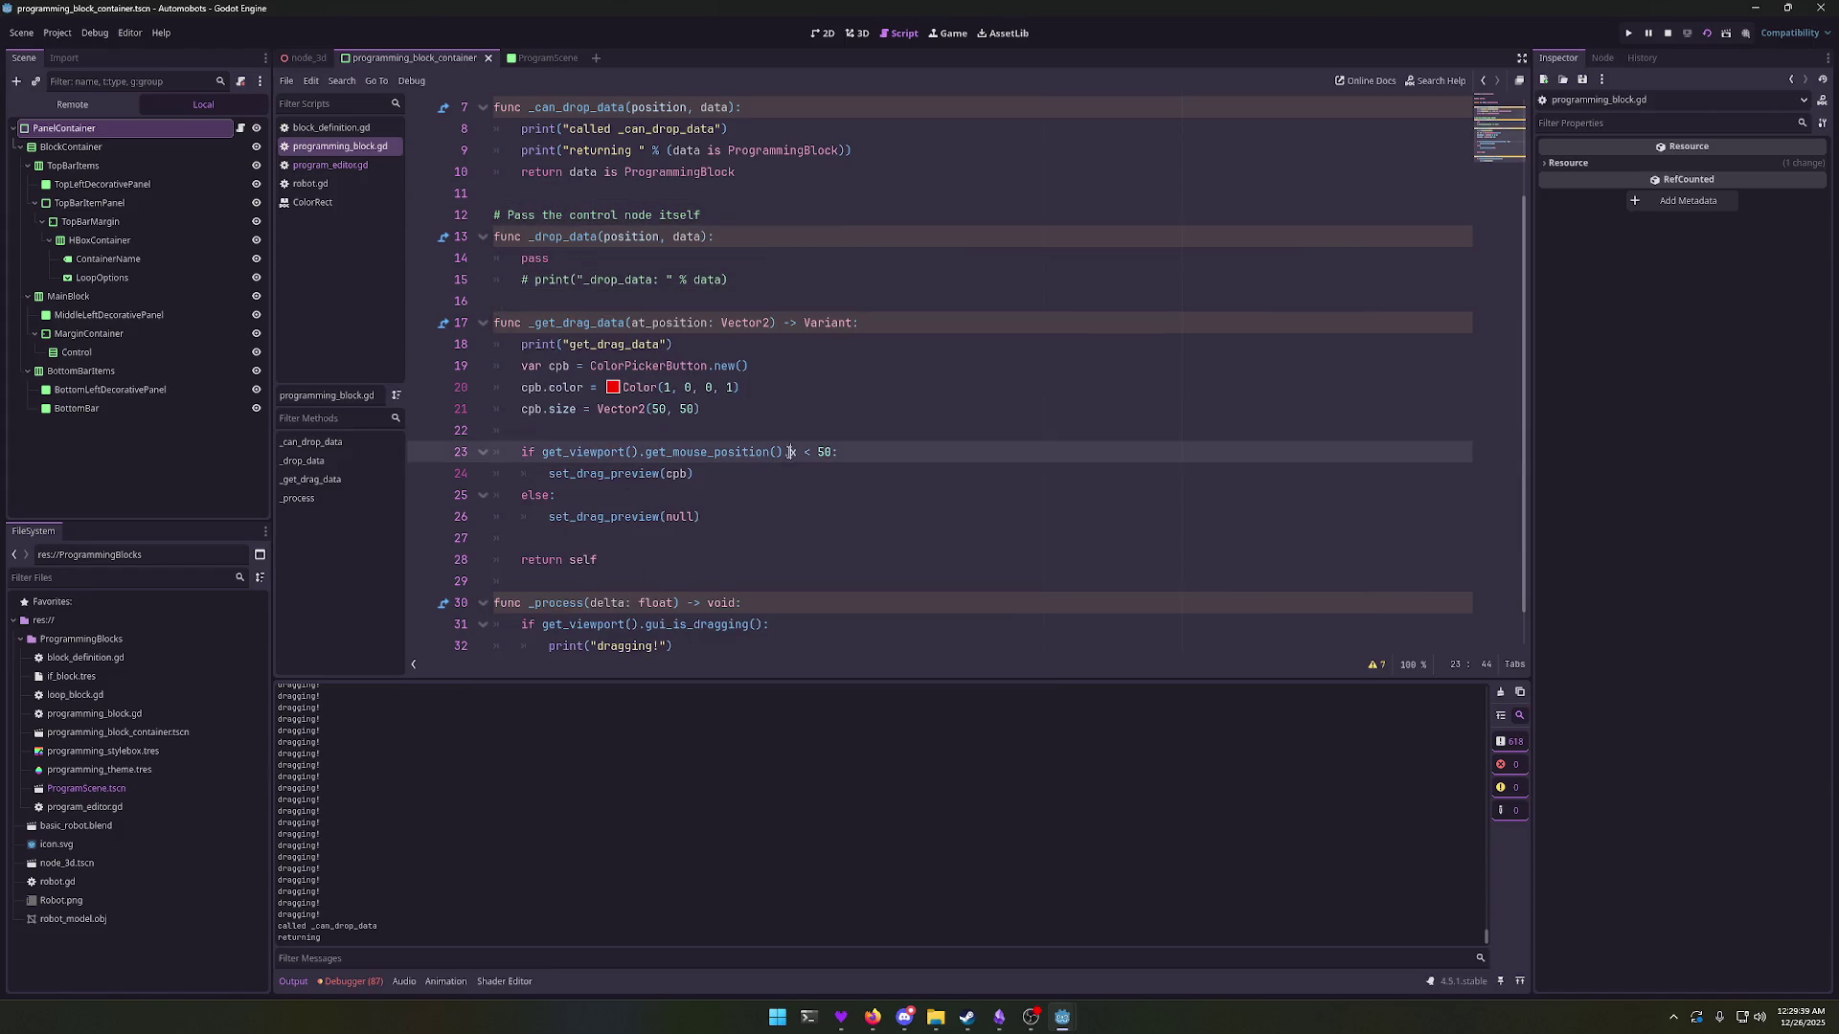
click(796, 518)
key(Home)
key(Return)
key(Up)
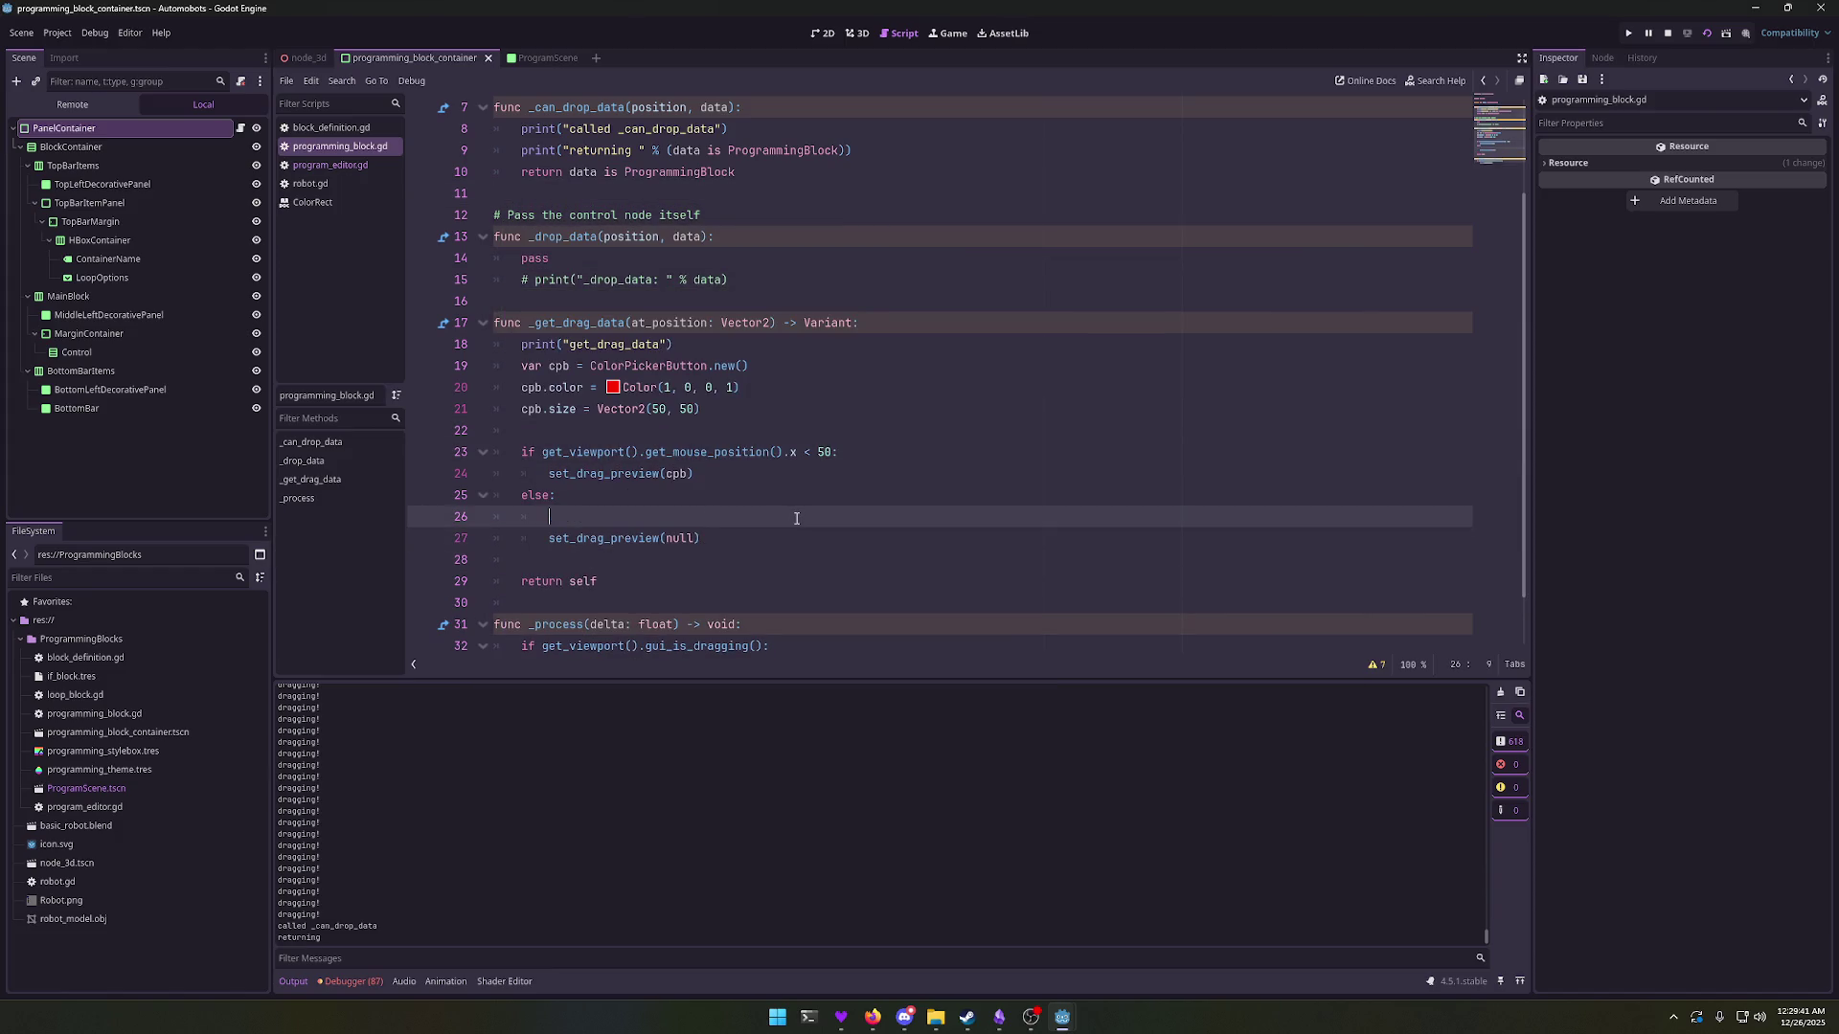
text(prt)
key(BackSpace)
key(BackSpace)
key(BackSpace)
text(print("setting )
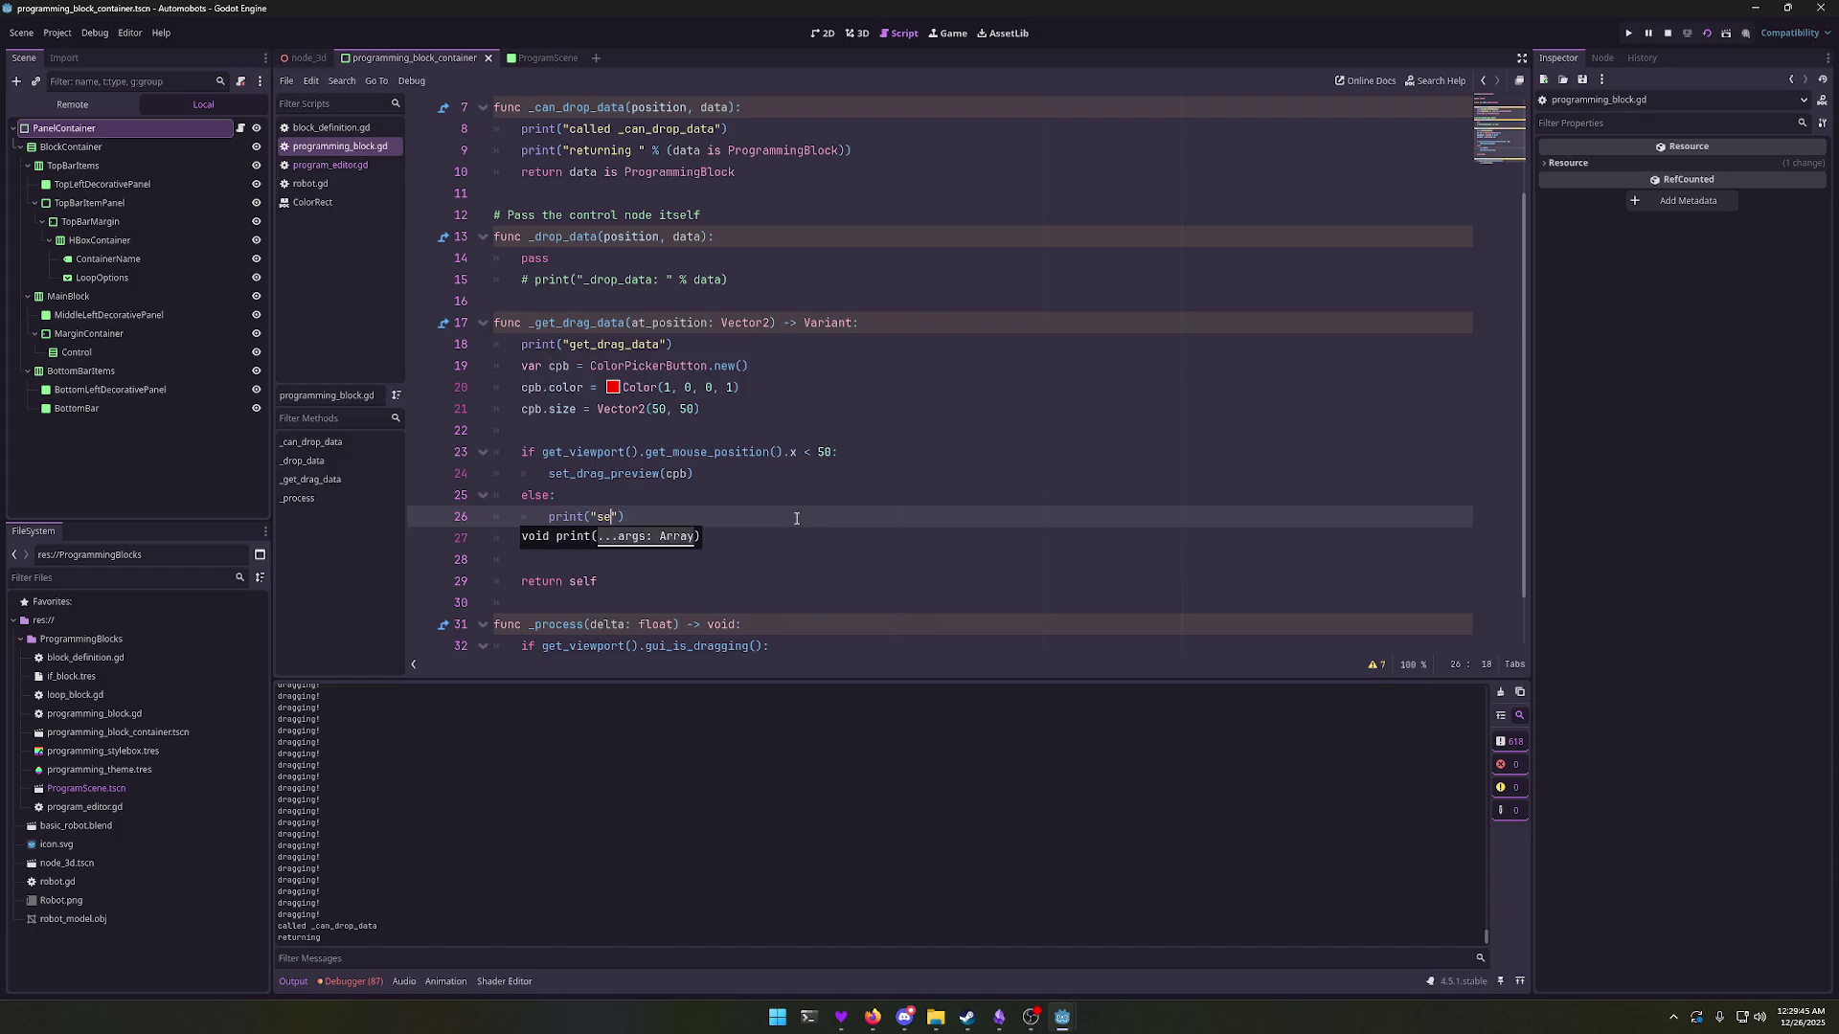
text(to nul;l)
text(l)
Step: Rerun the game, drag the Loop block to retest, and close the game
key(F5)
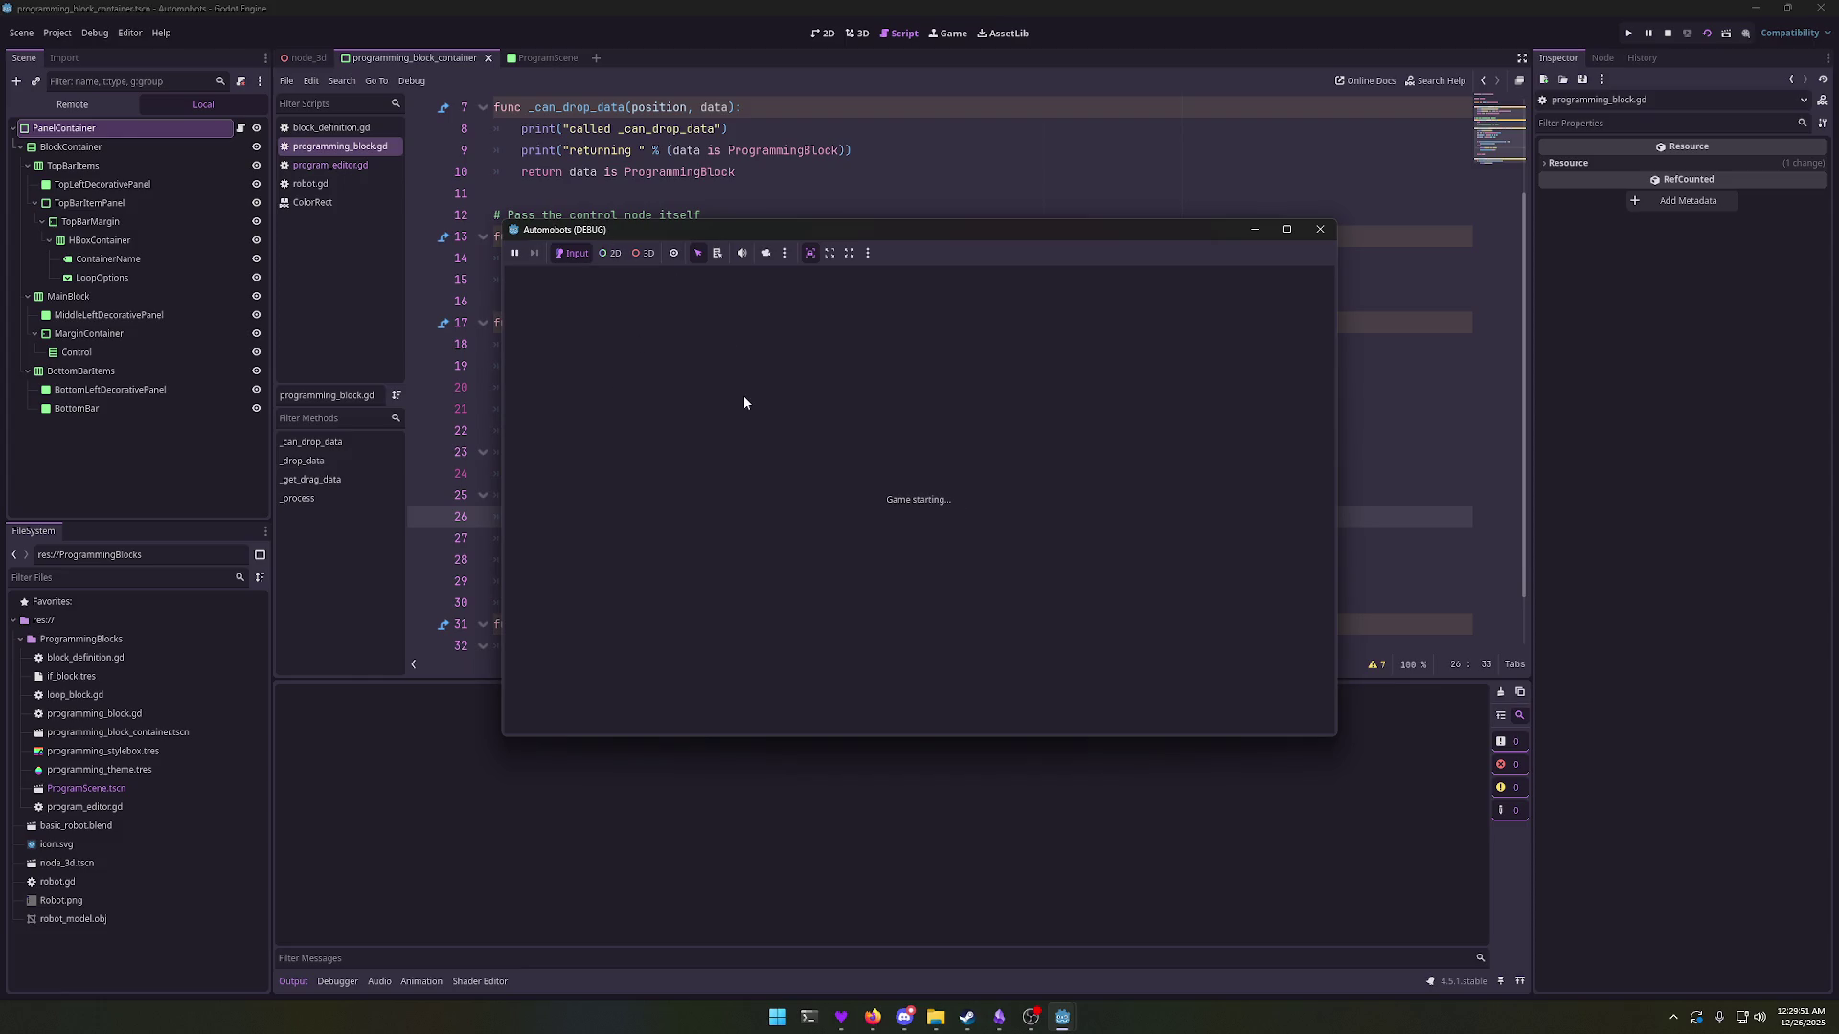
drag(621, 361, 591, 369)
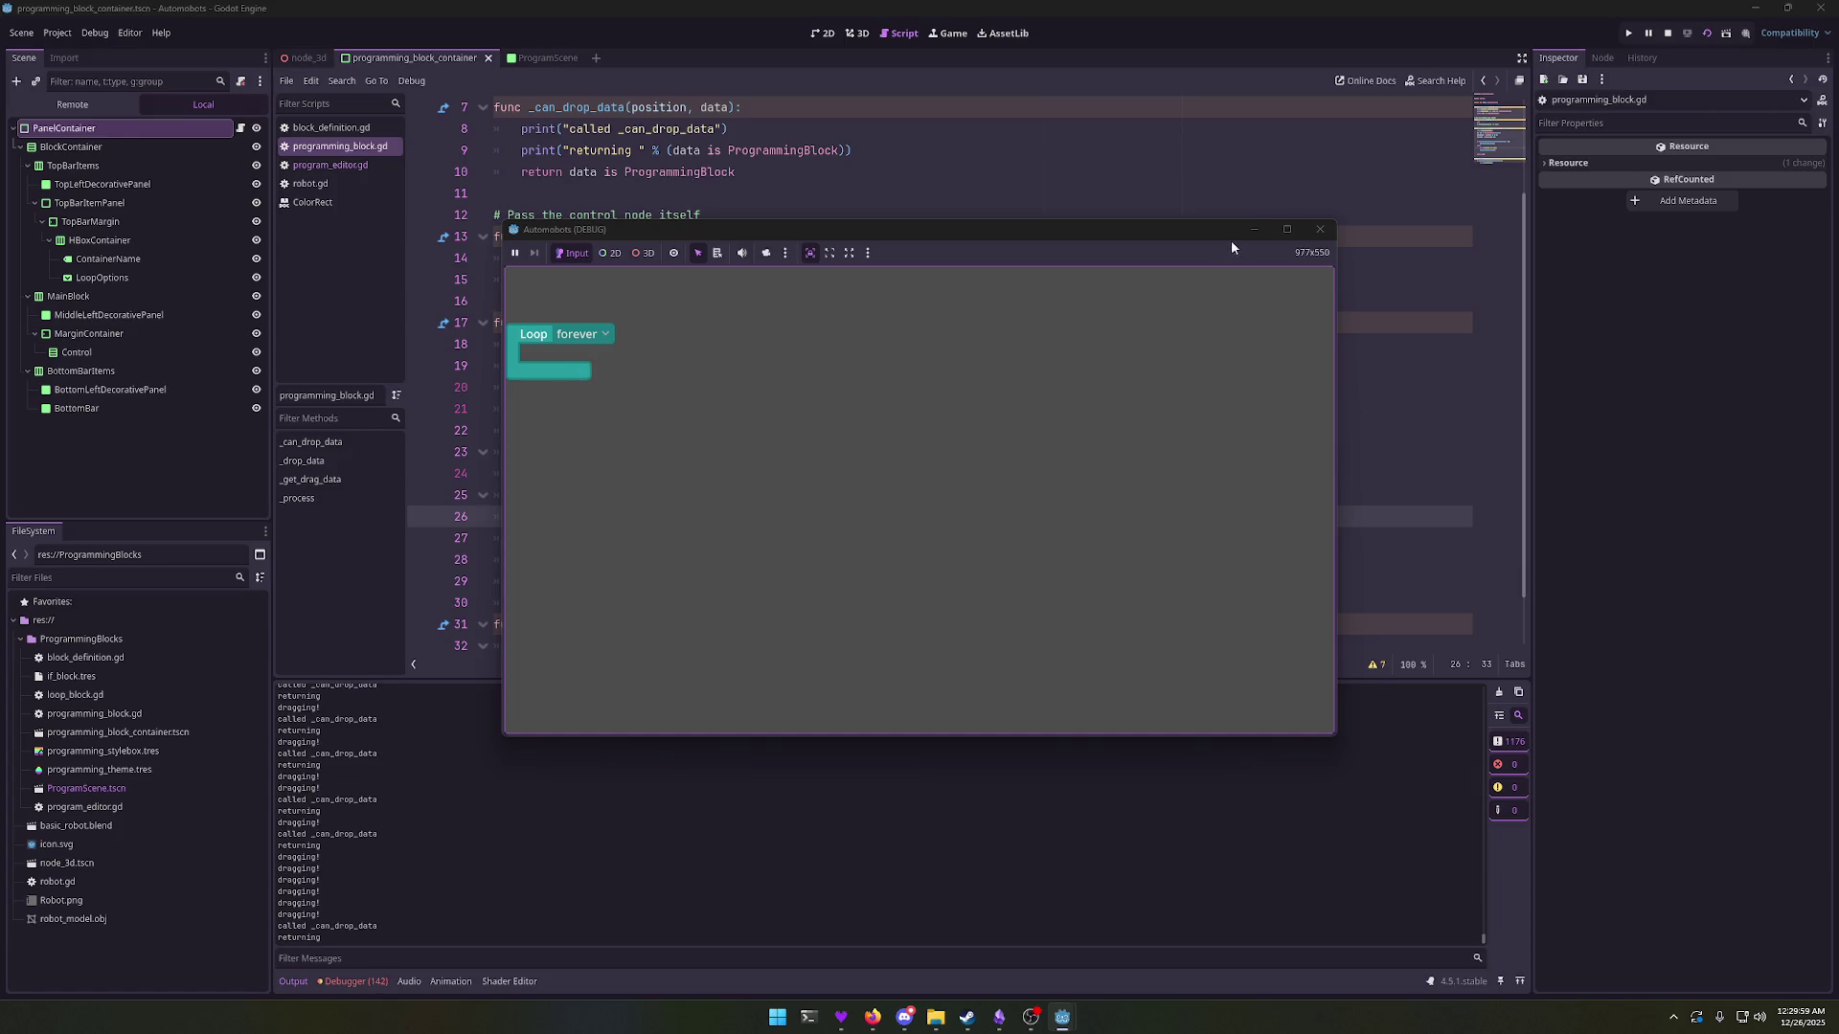
click(1320, 229)
click(712, 323)
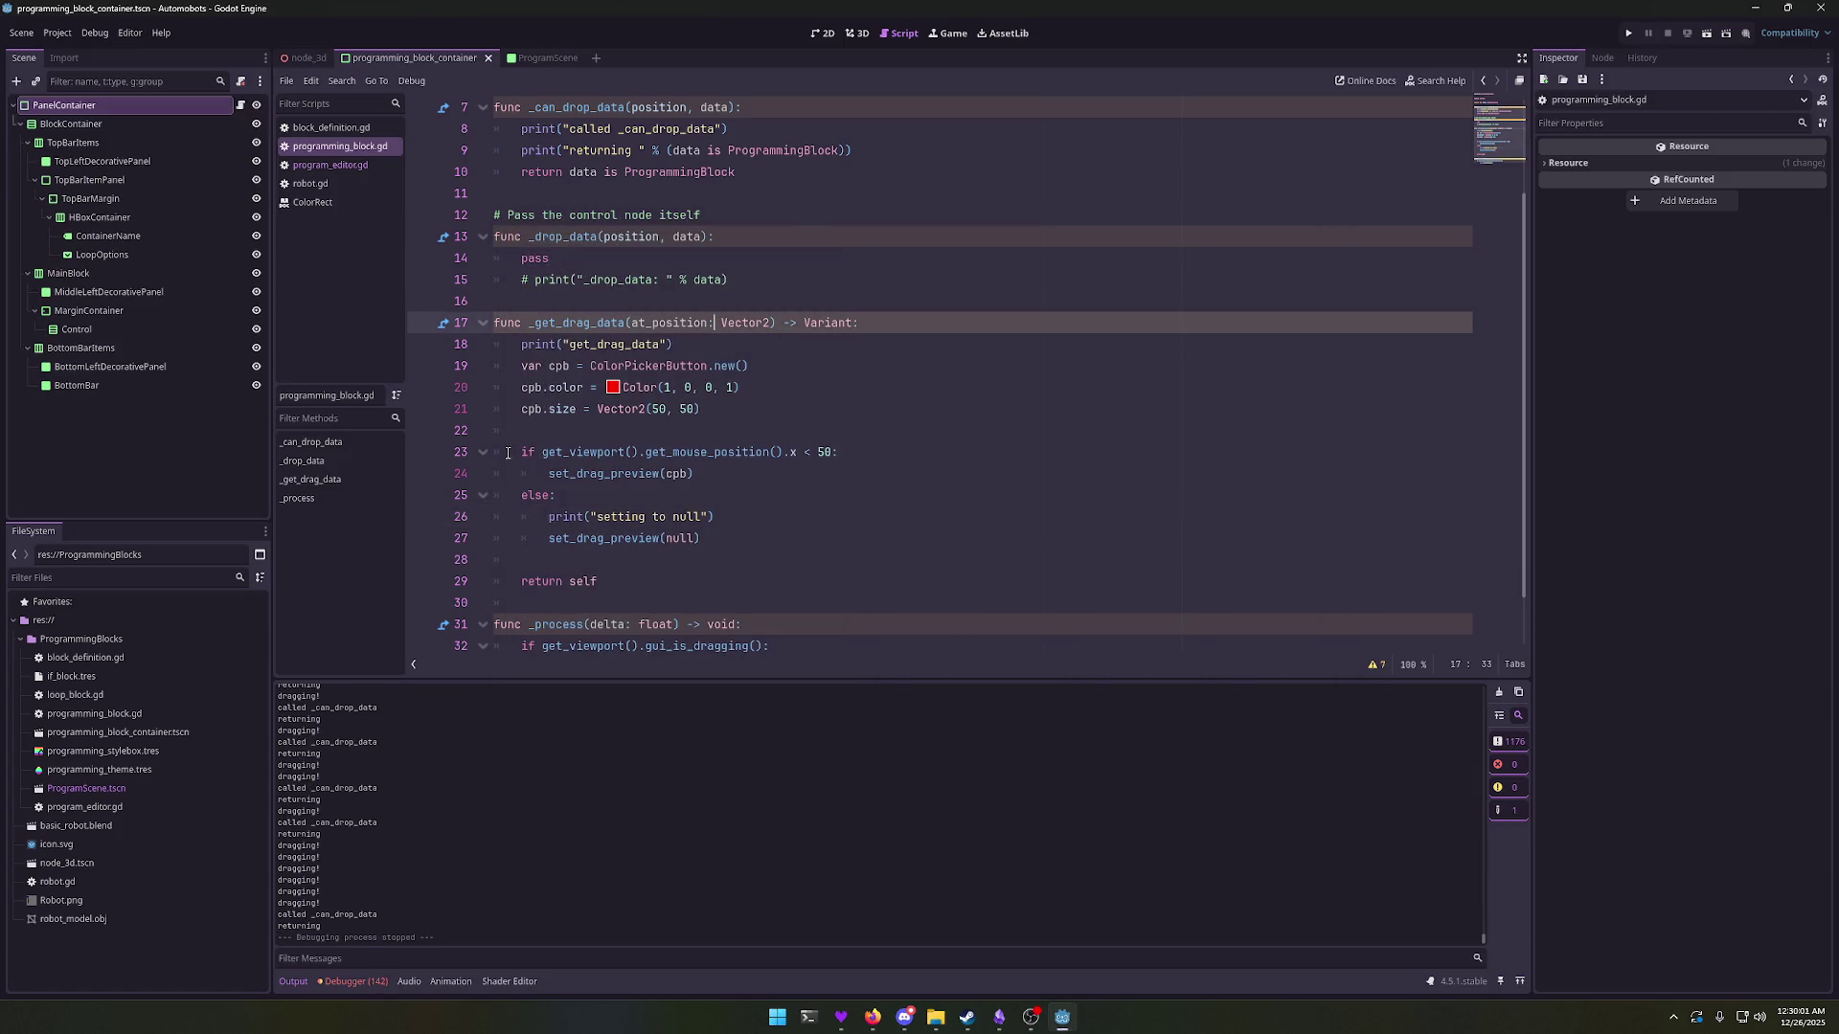
Step: Add 'return null' under set_drag_preview(null) in the else branch
click(1154, 537)
key(Return)
text(return nul)
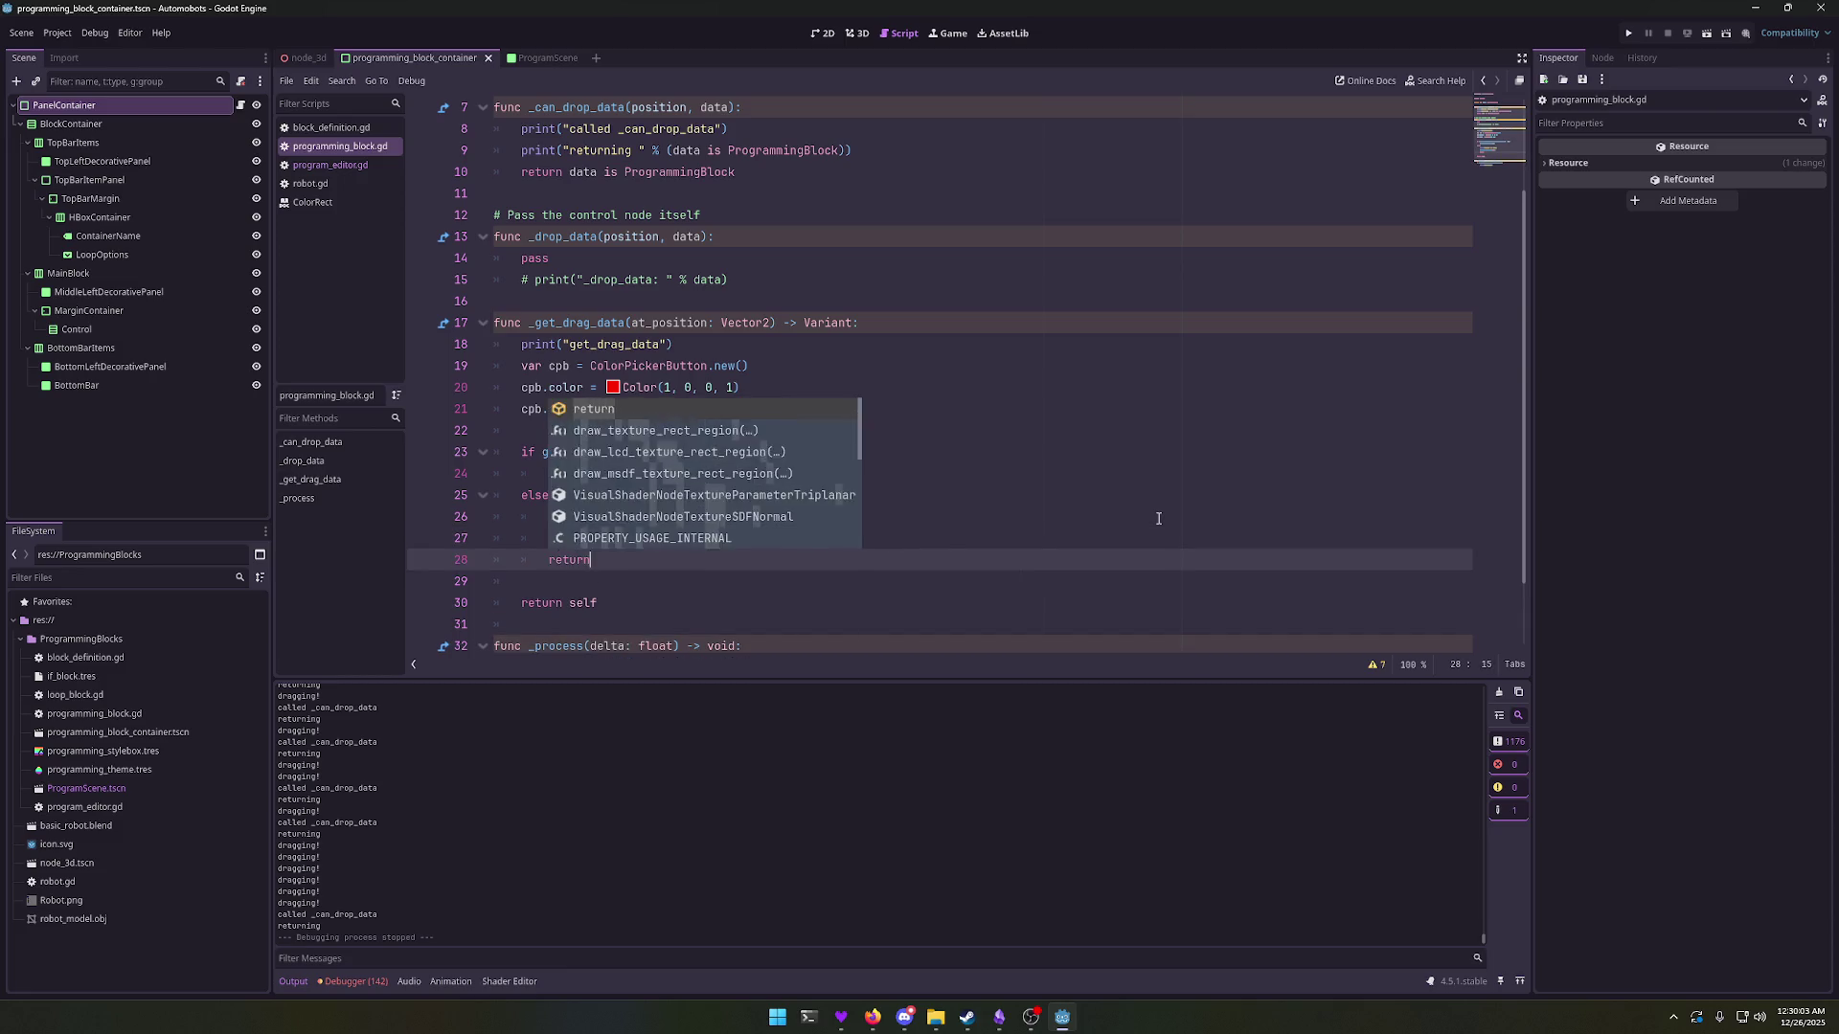
key(Return)
Step: Relaunch the game and drag the Loop block to check the 'setting to null' log
click(1157, 517)
key(F5)
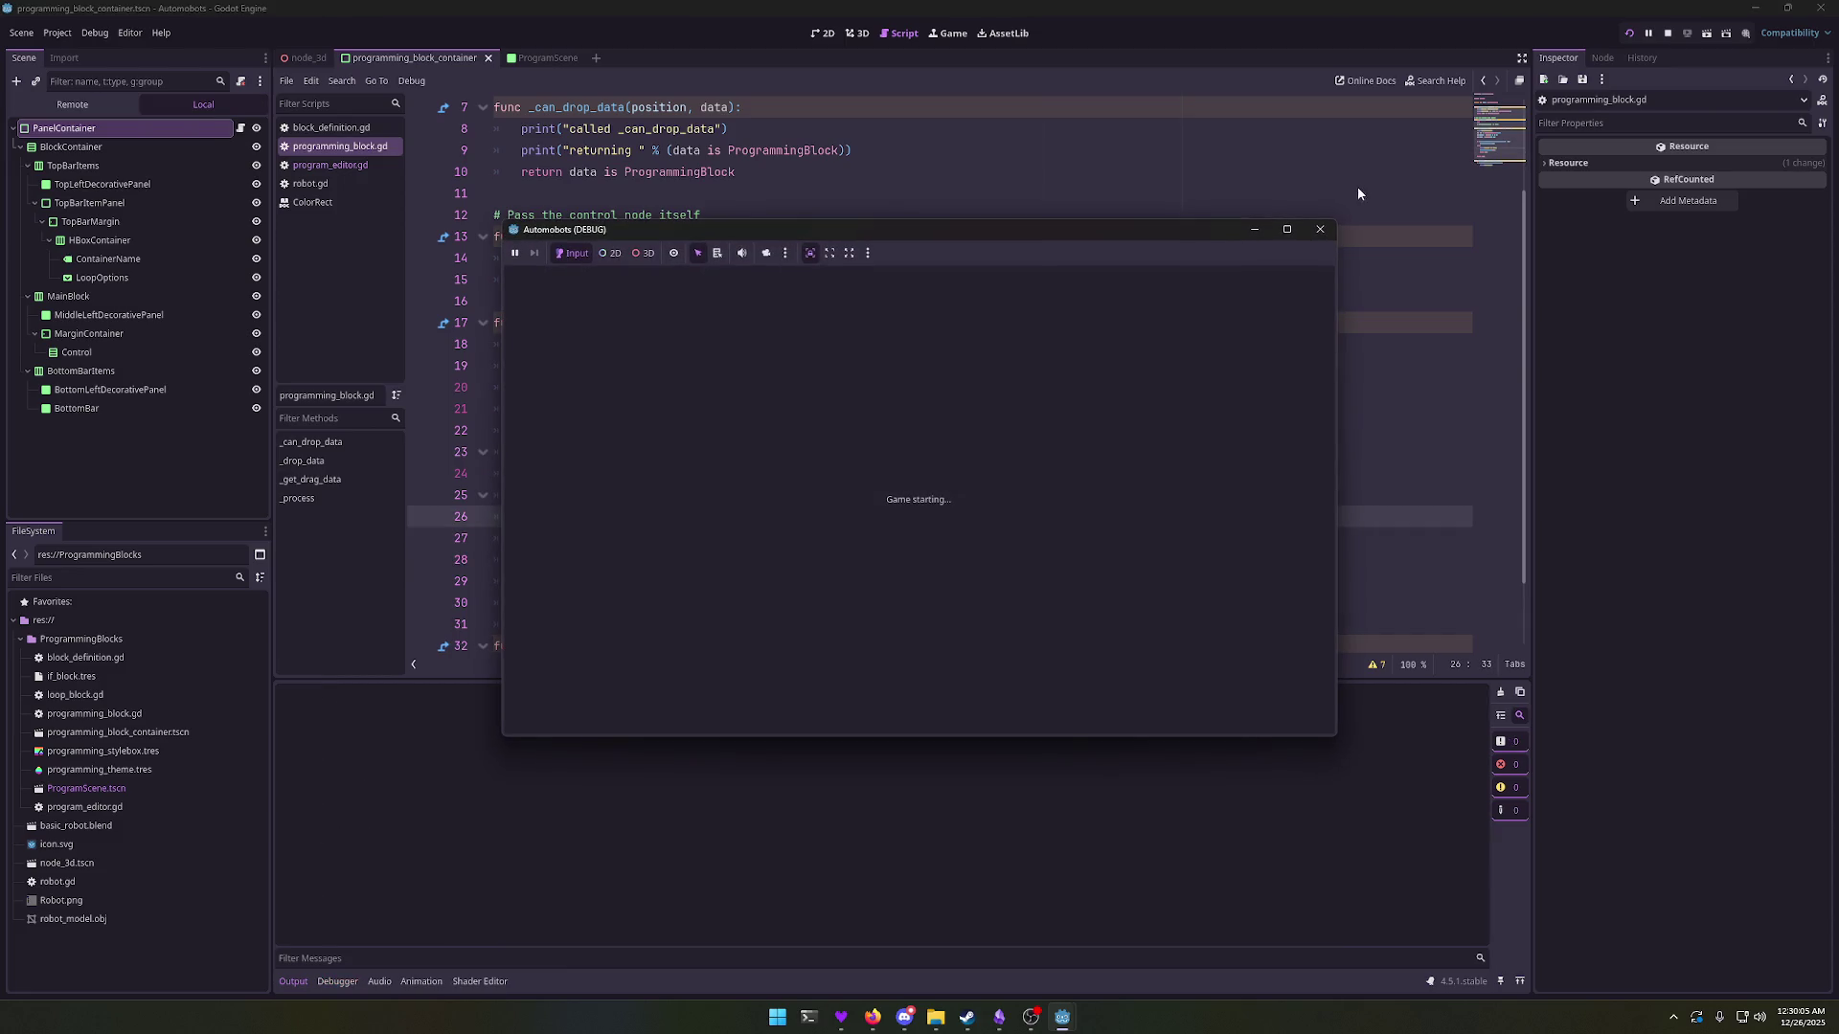
click(1055, 427)
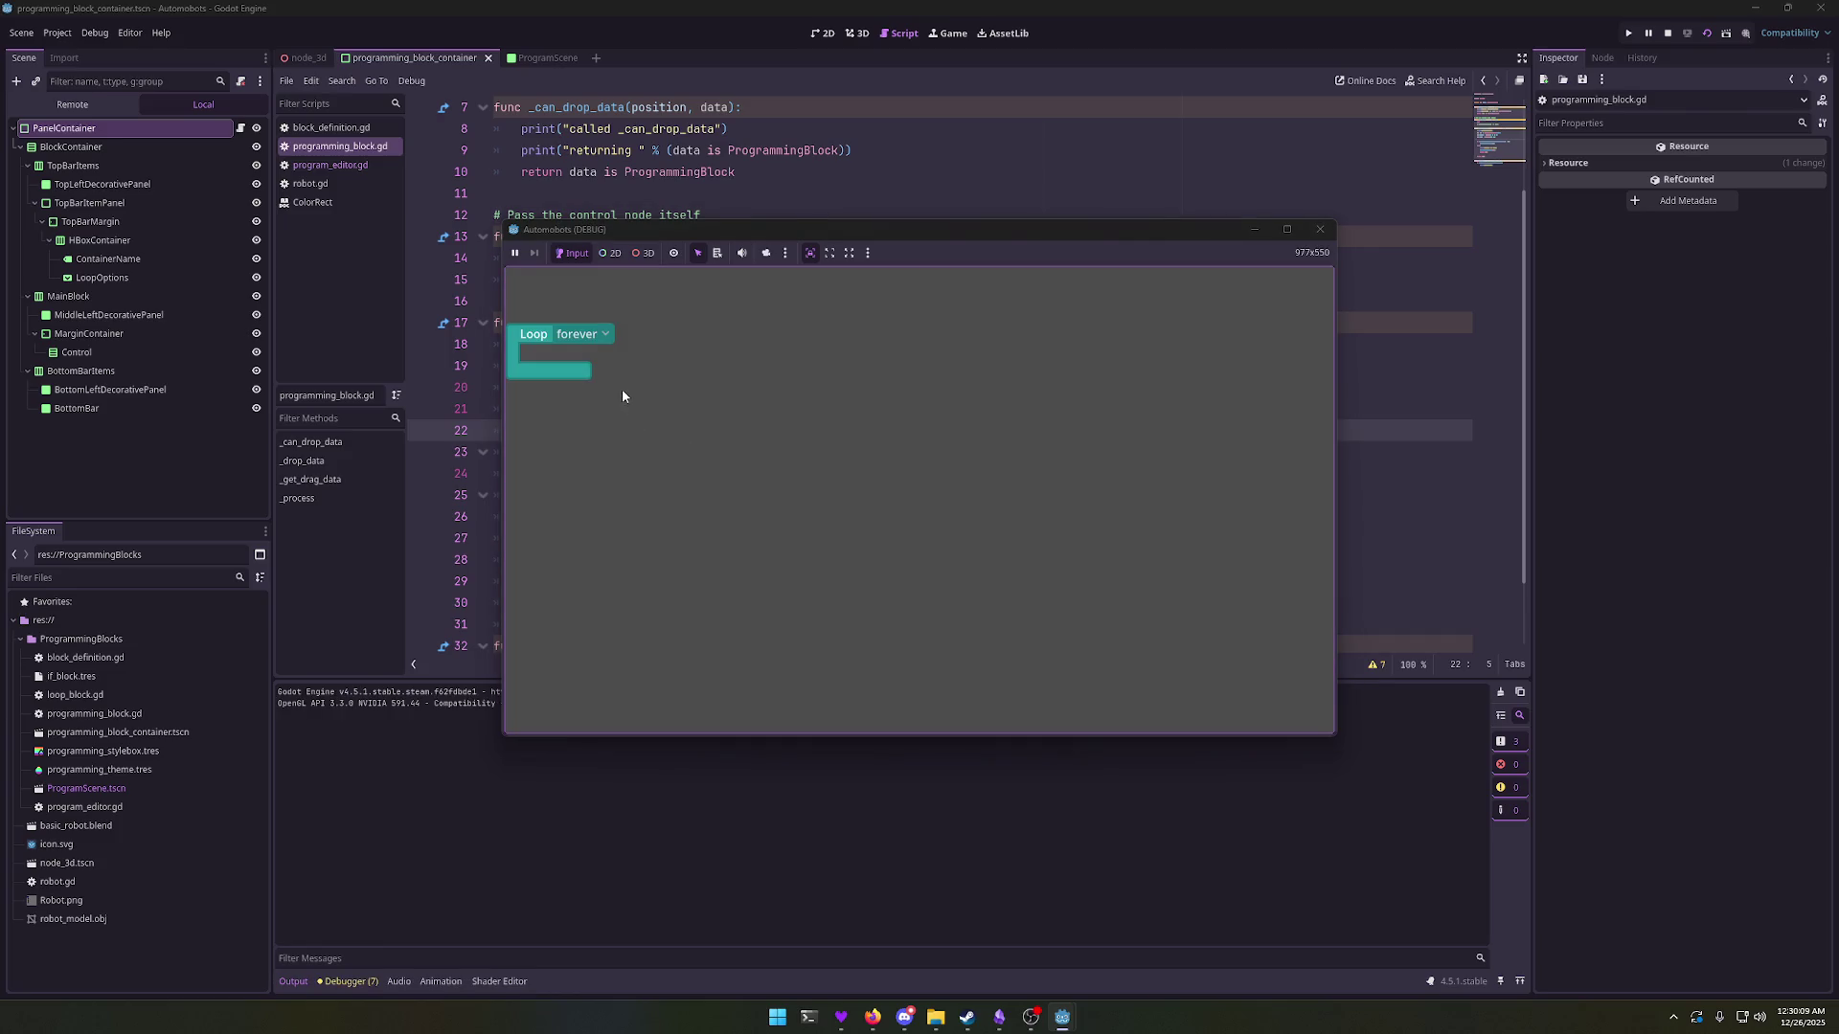
drag(607, 375, 605, 390)
Step: Search 'godot input events' in a new Firefox tab and open the maximized Using InputEvent docs
click(872, 1017)
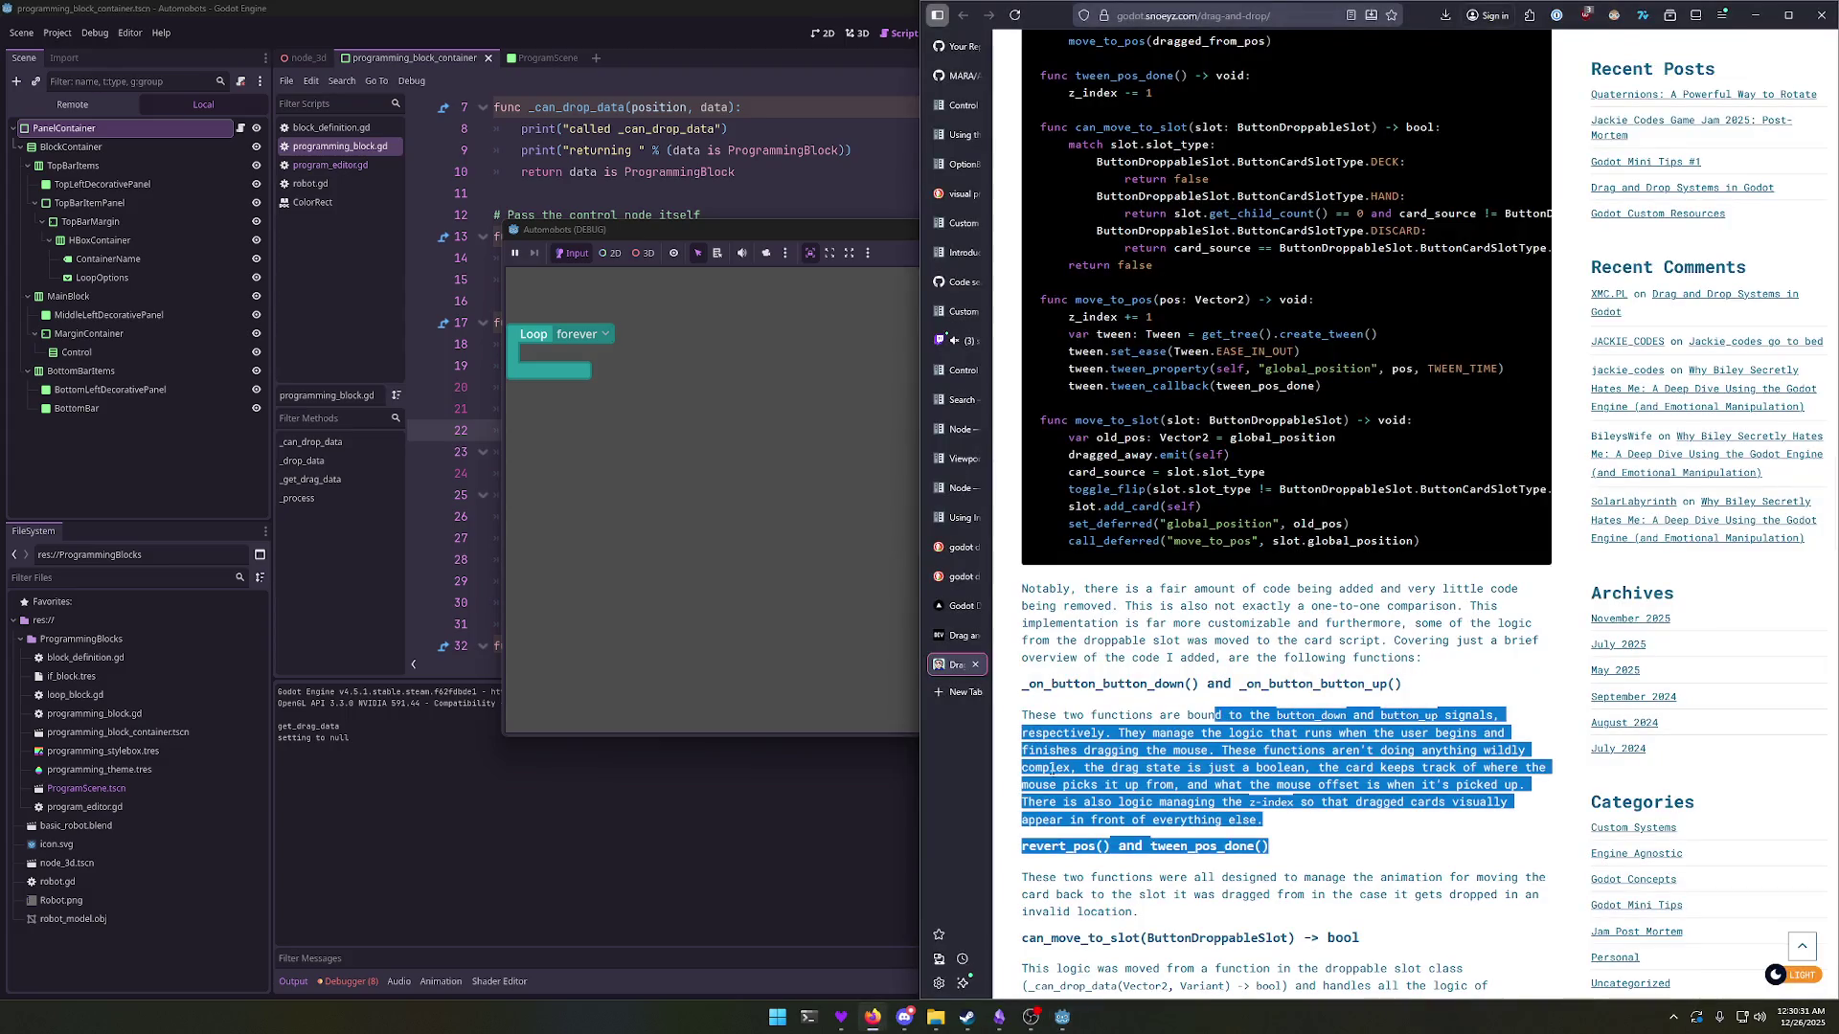
key(ctrl+t)
text(godot input events)
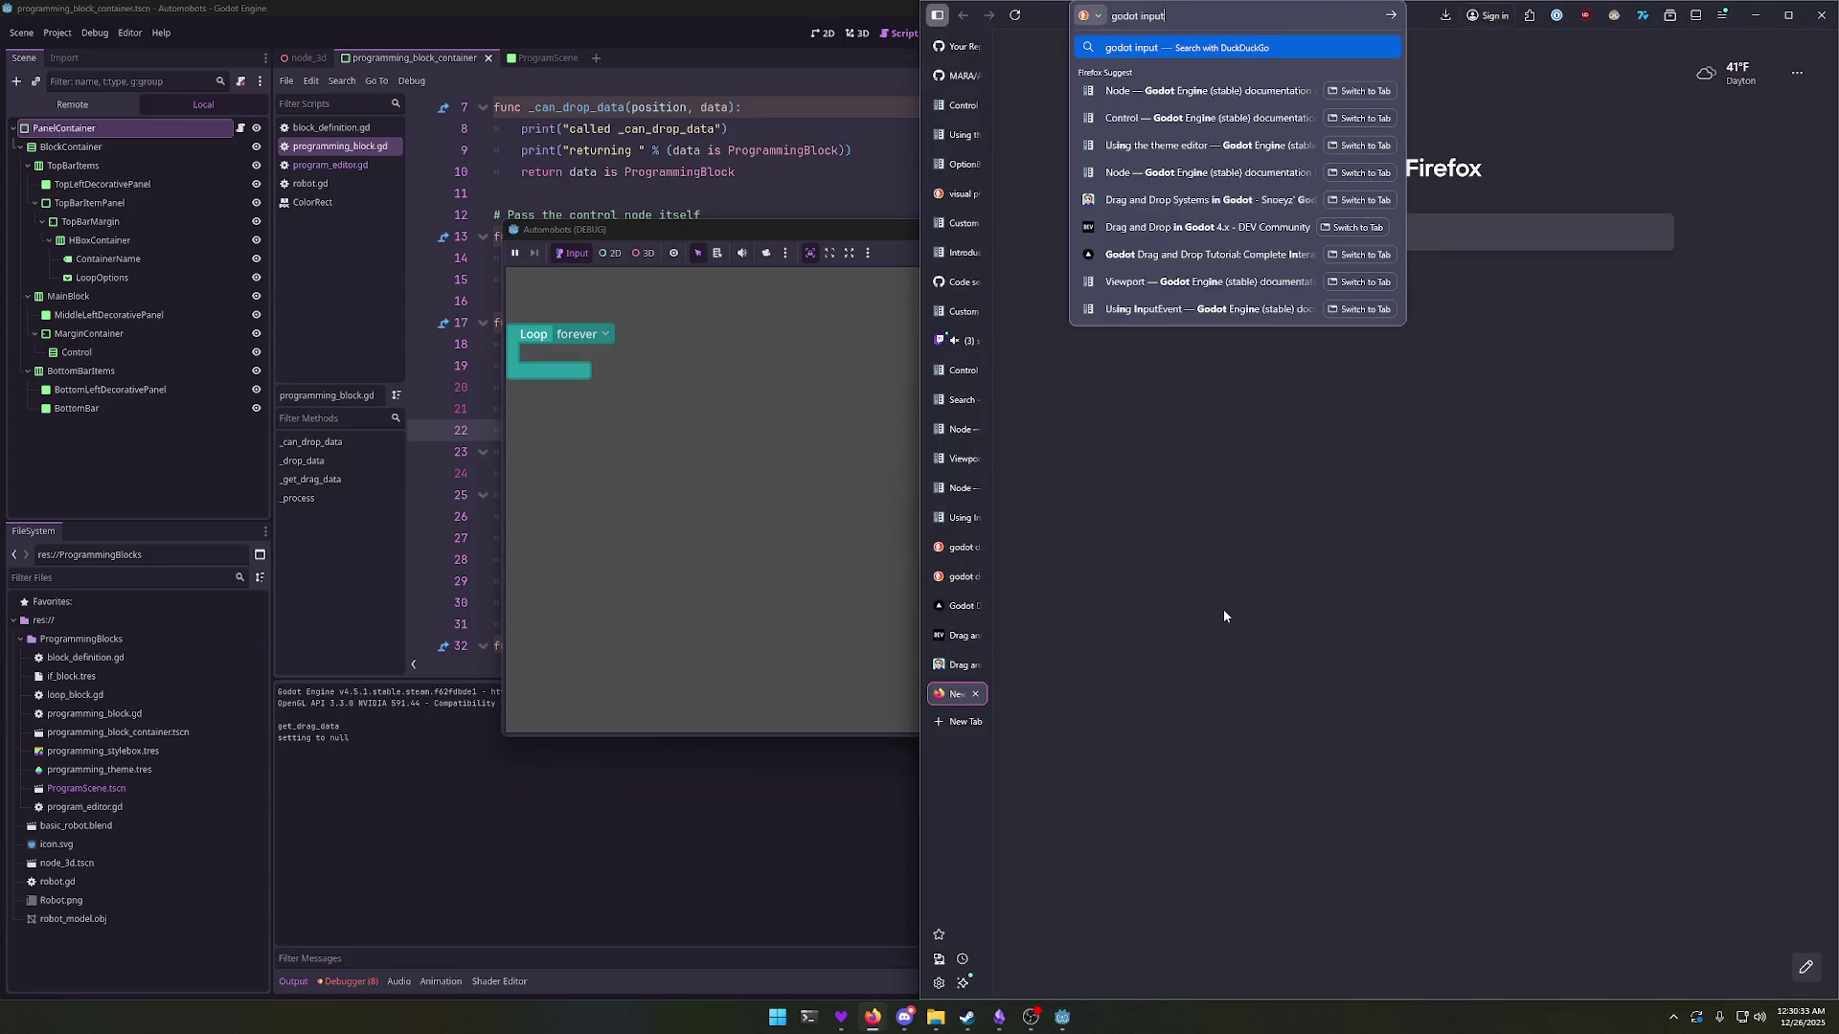
key(Return)
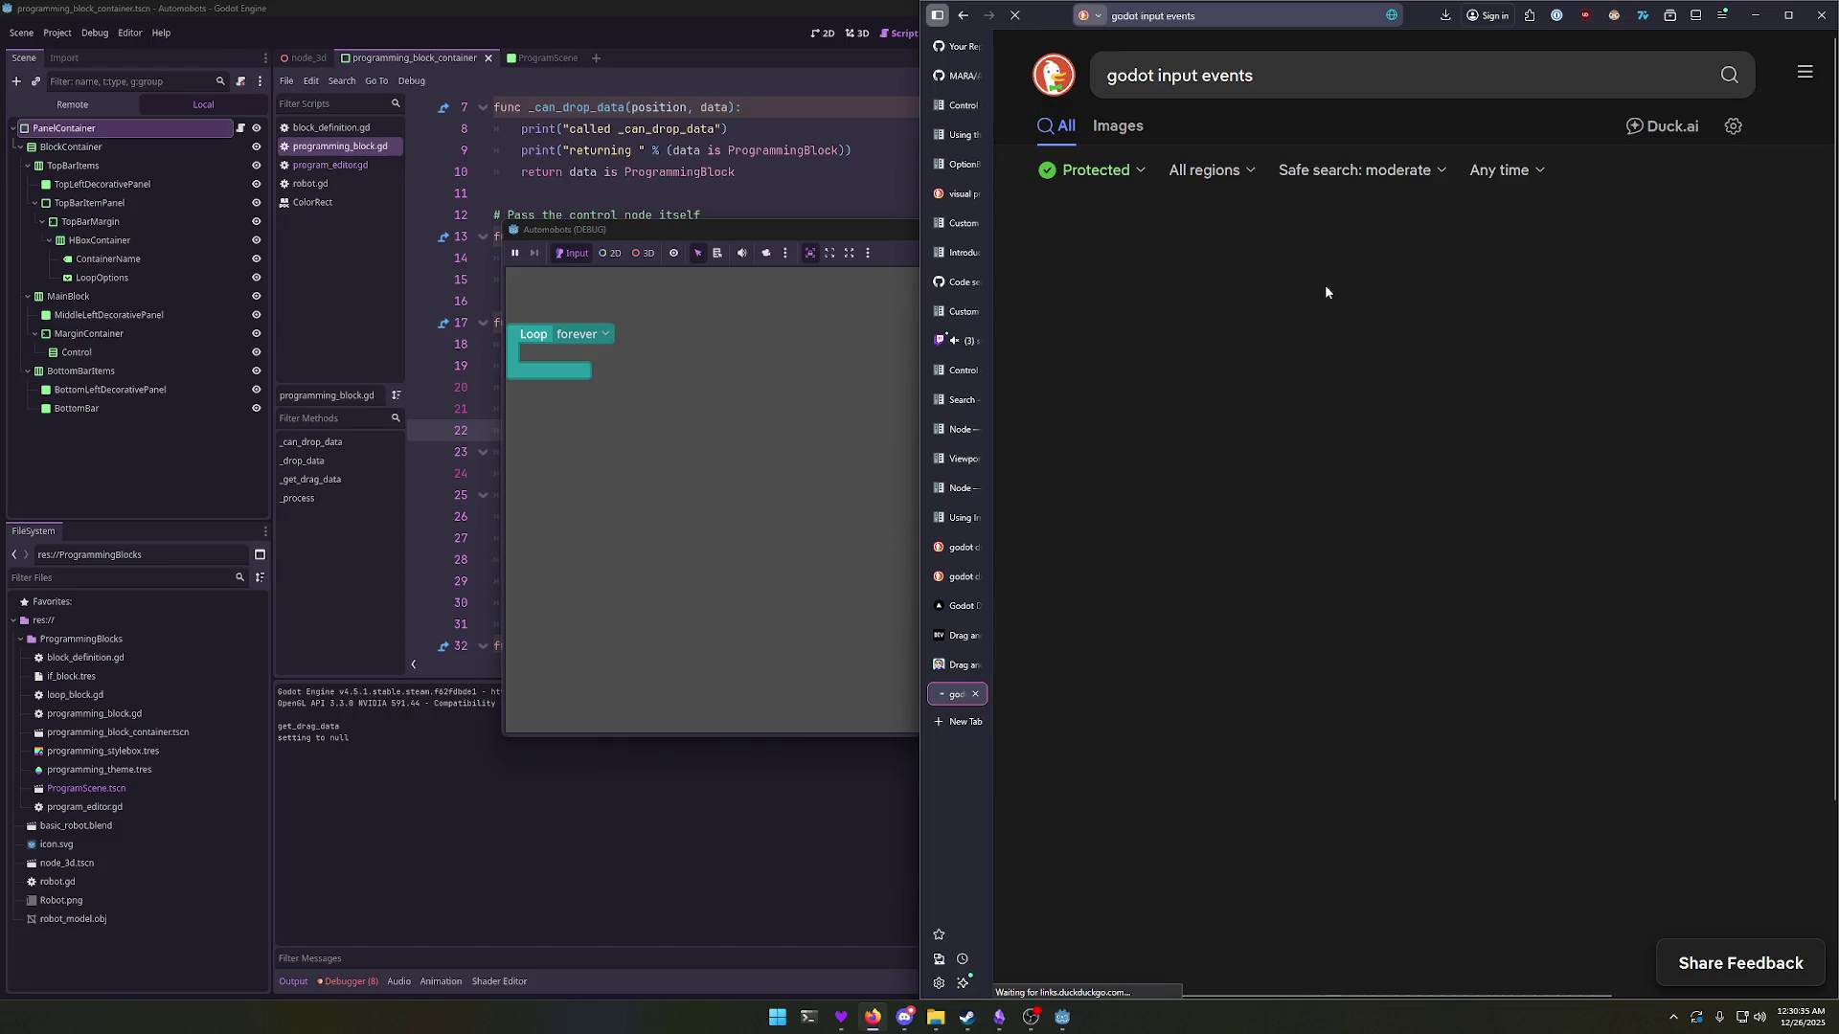
click(1255, 276)
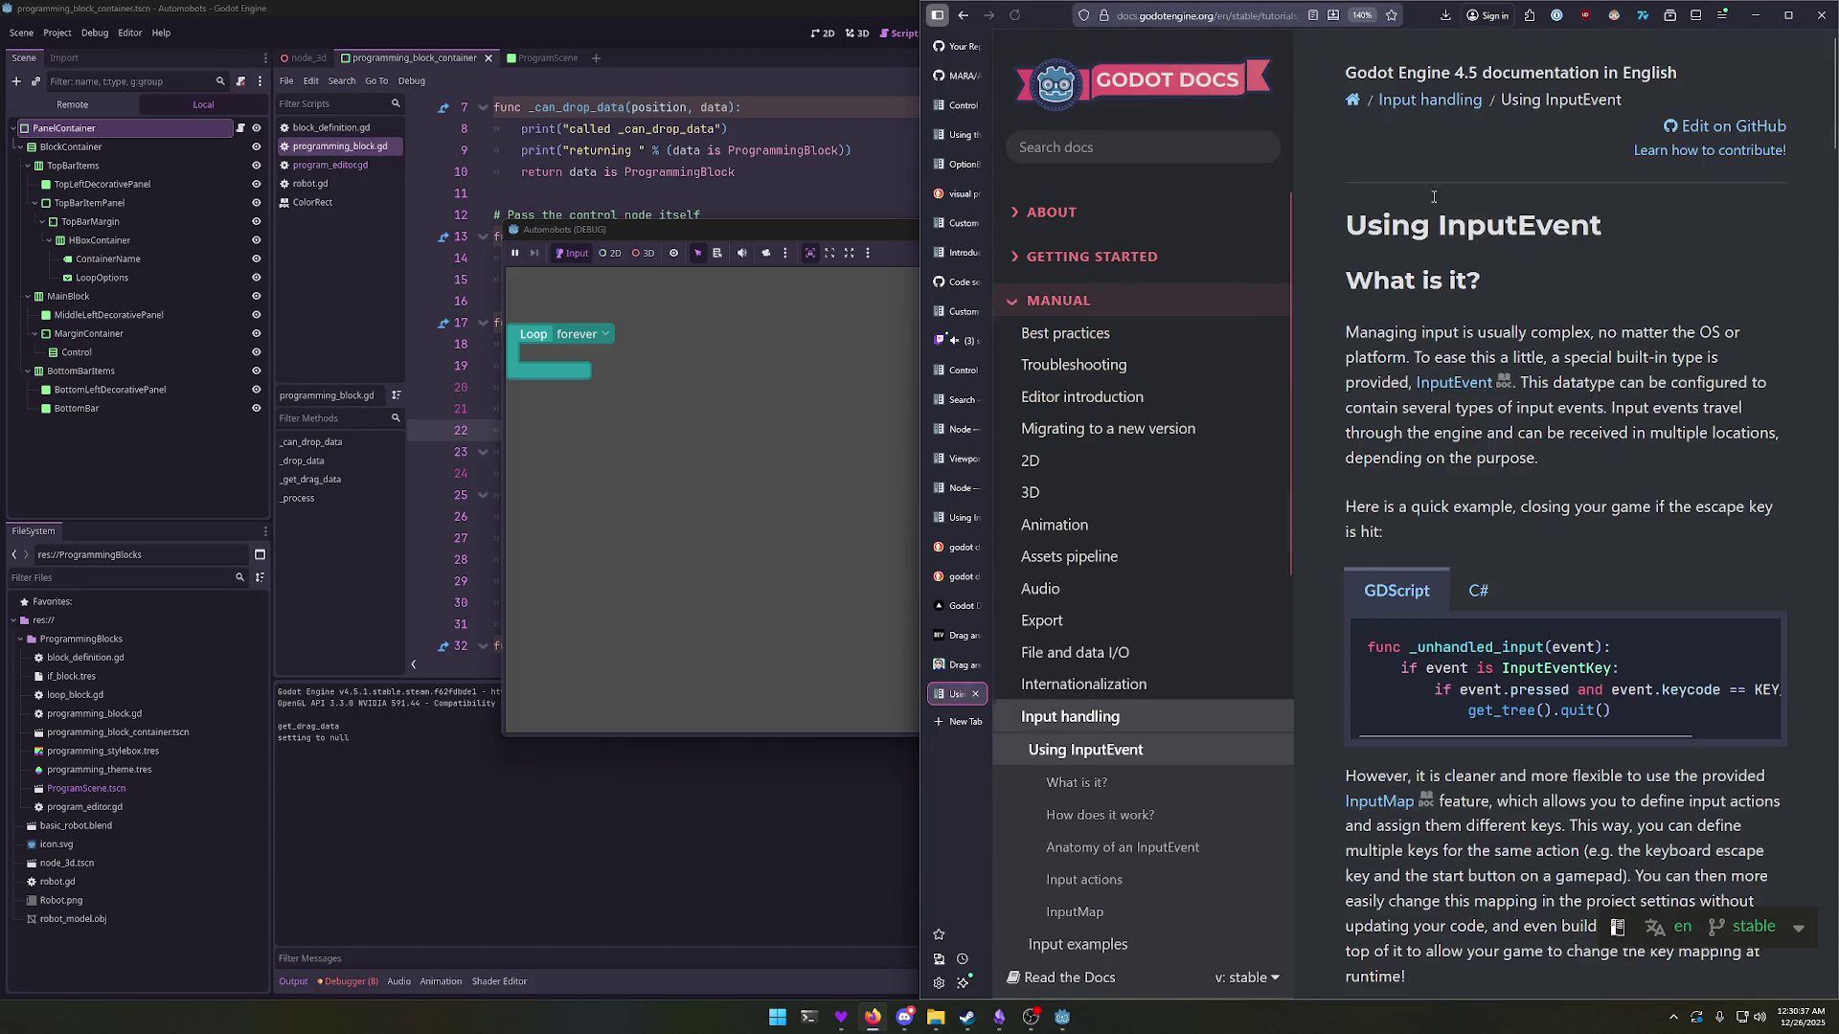
double_click(1061, 21)
Step: Read 'How does it work?', highlighting the DisplayServer, root Window and Viewport-embedding passages
scroll(977, 692, down, 3)
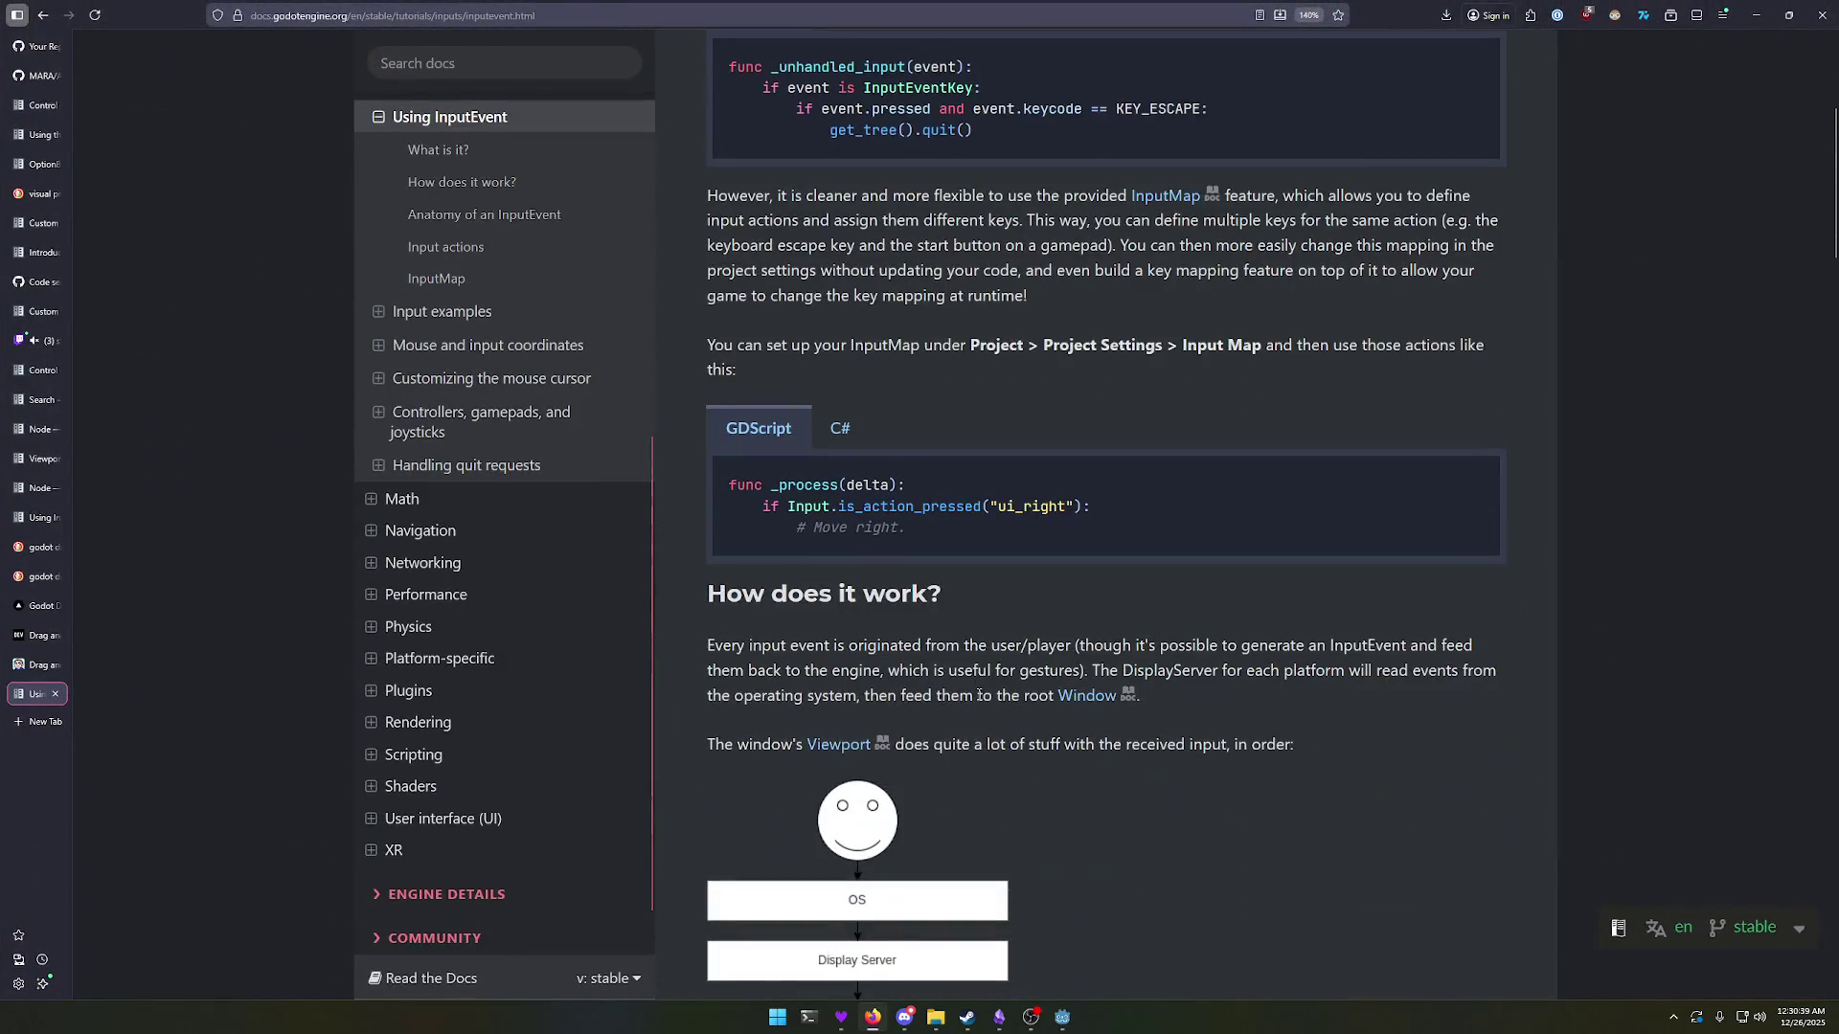
scroll(978, 695, down, 5)
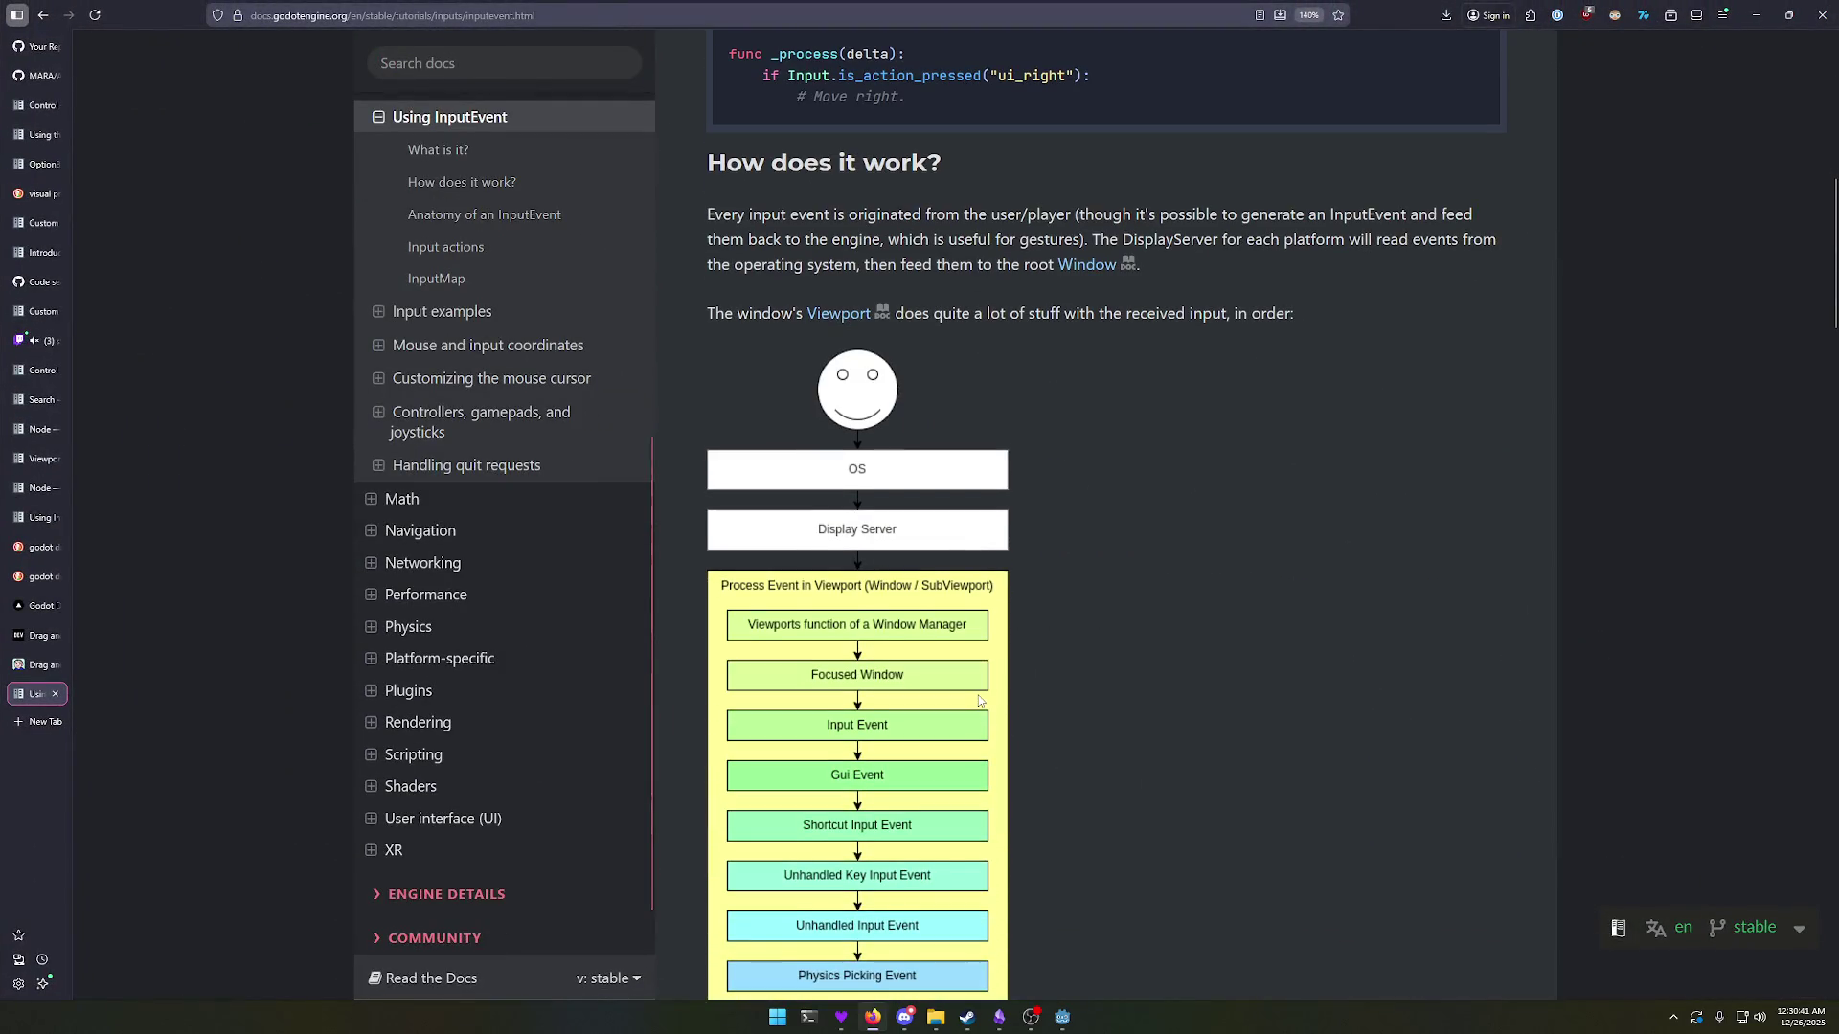
scroll(977, 700, down, 1)
scroll(978, 701, up, 1)
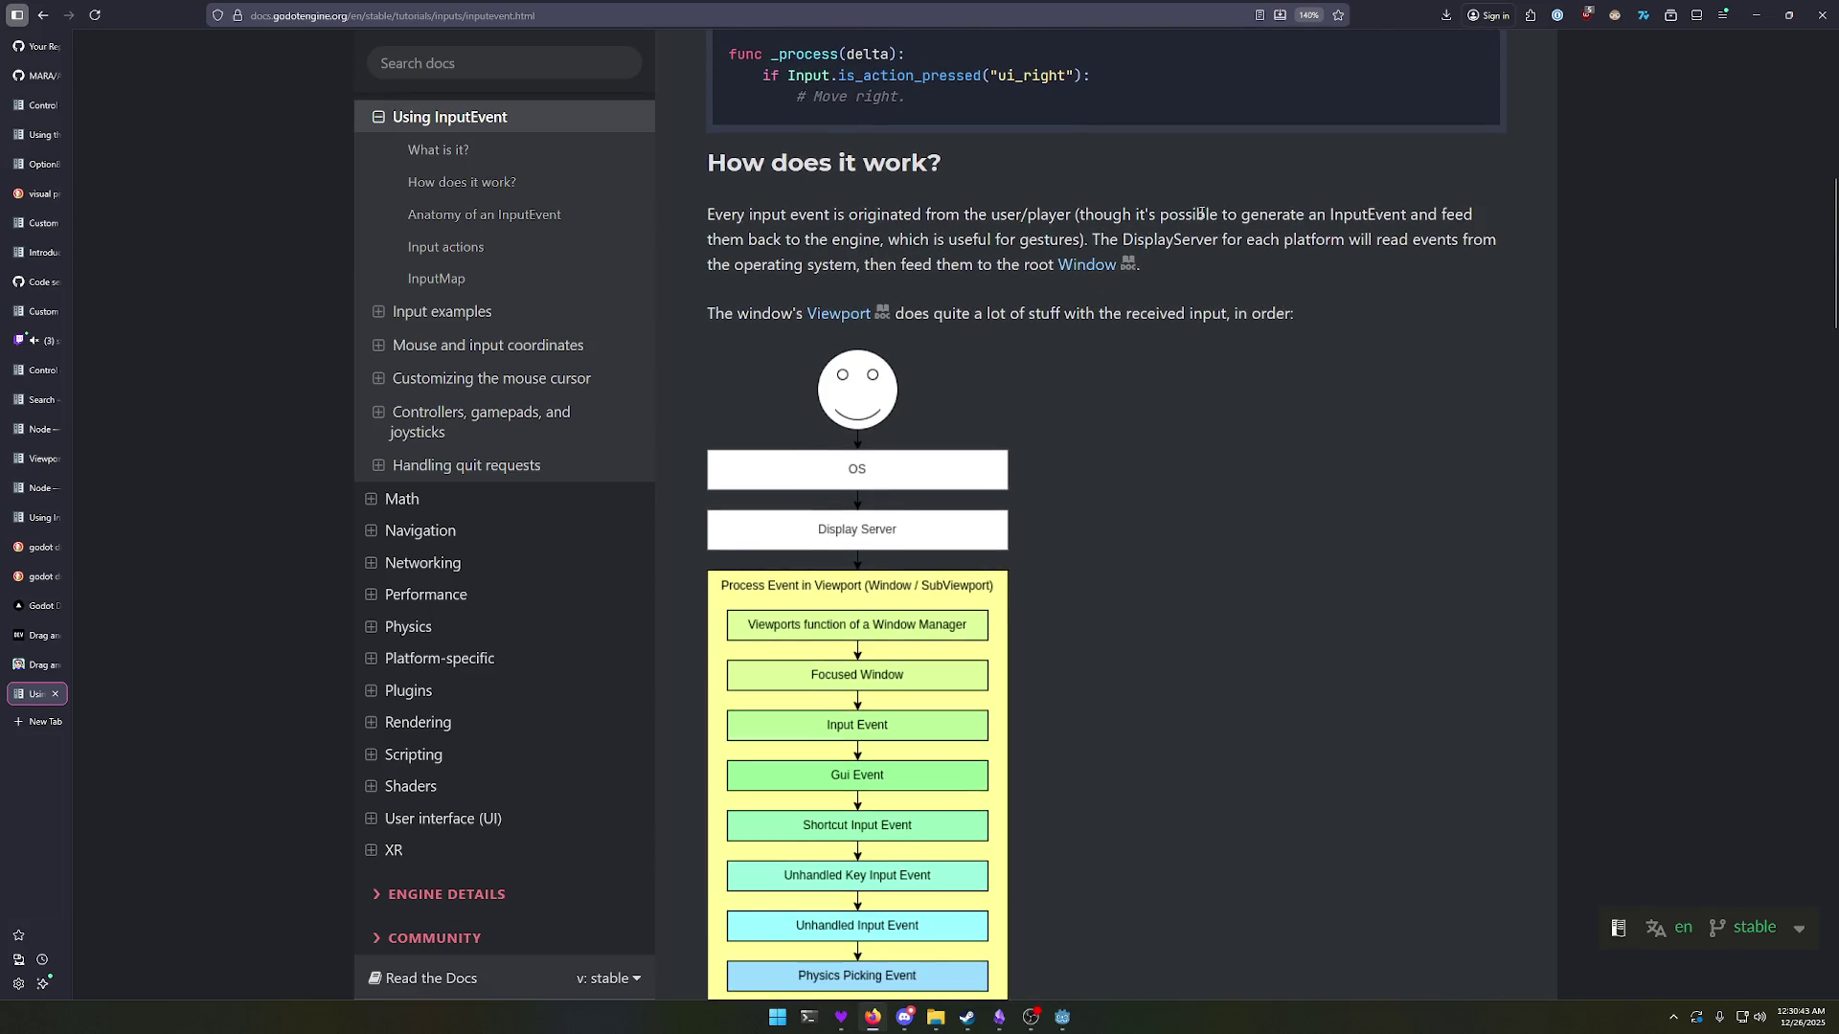
drag(1130, 240, 1311, 239)
drag(899, 264, 1033, 262)
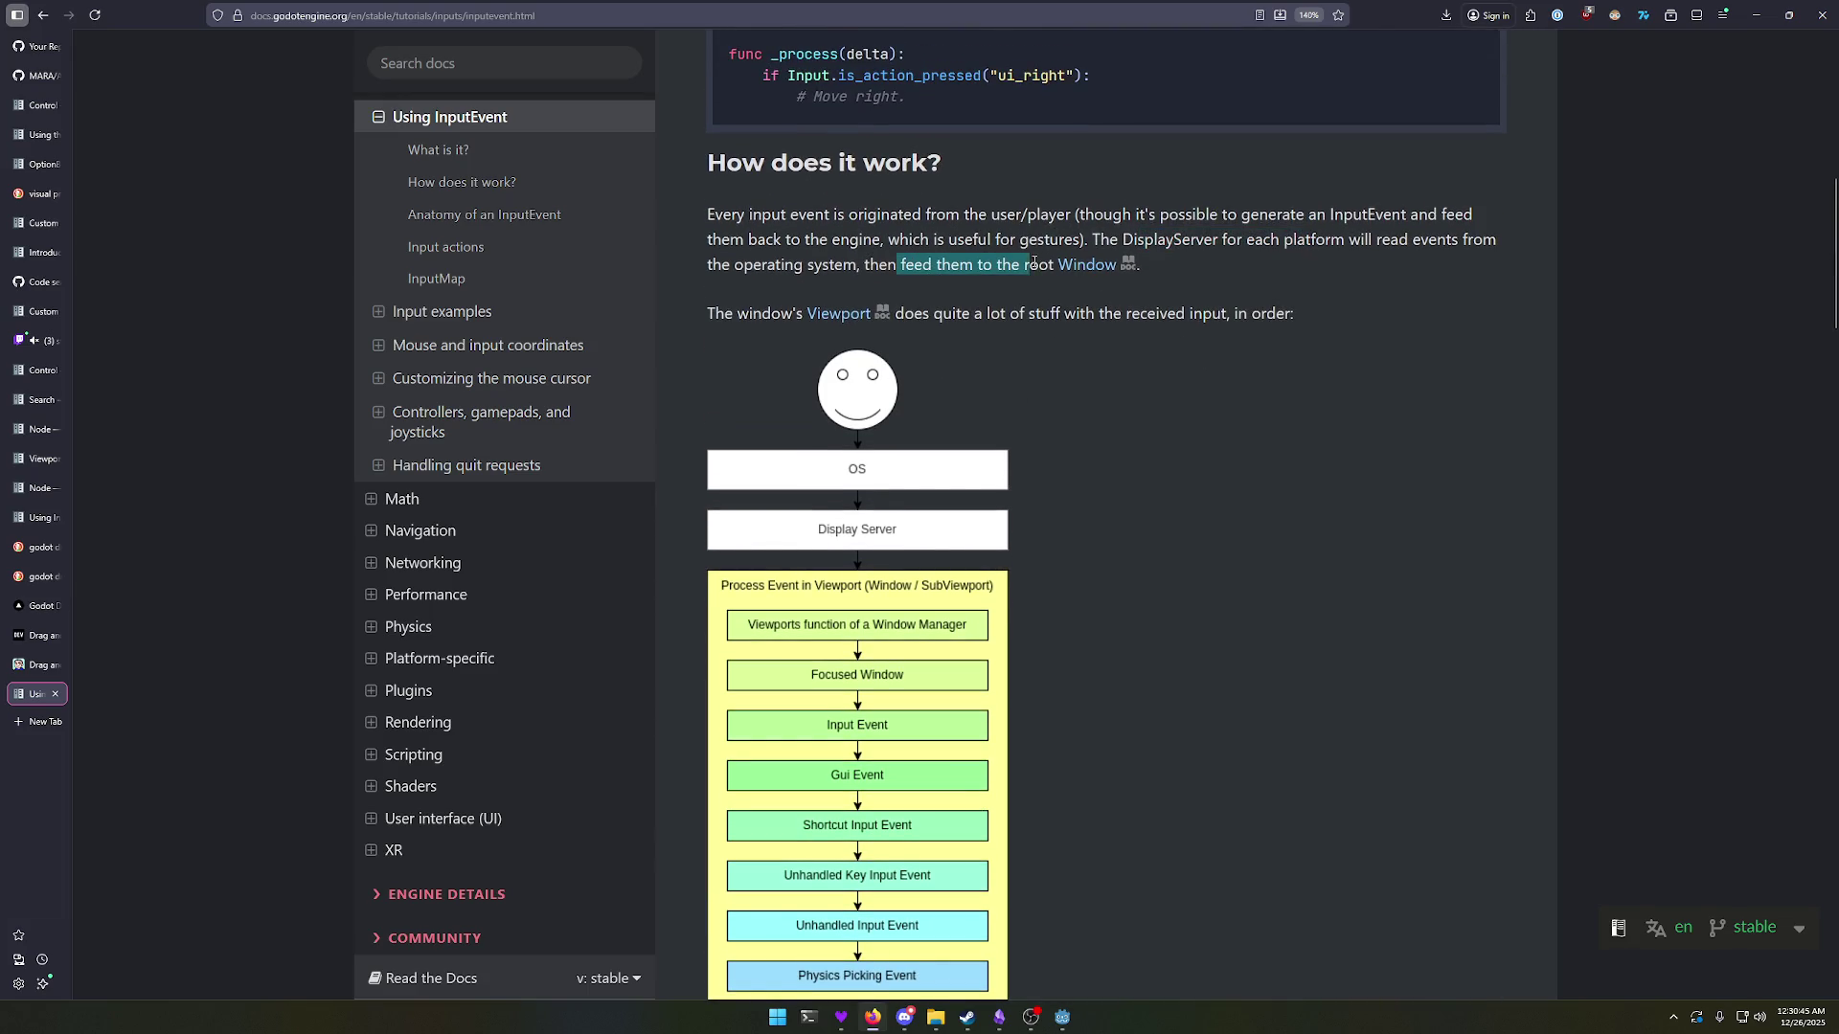
drag(739, 313, 1169, 315)
scroll(1189, 452, down, 3)
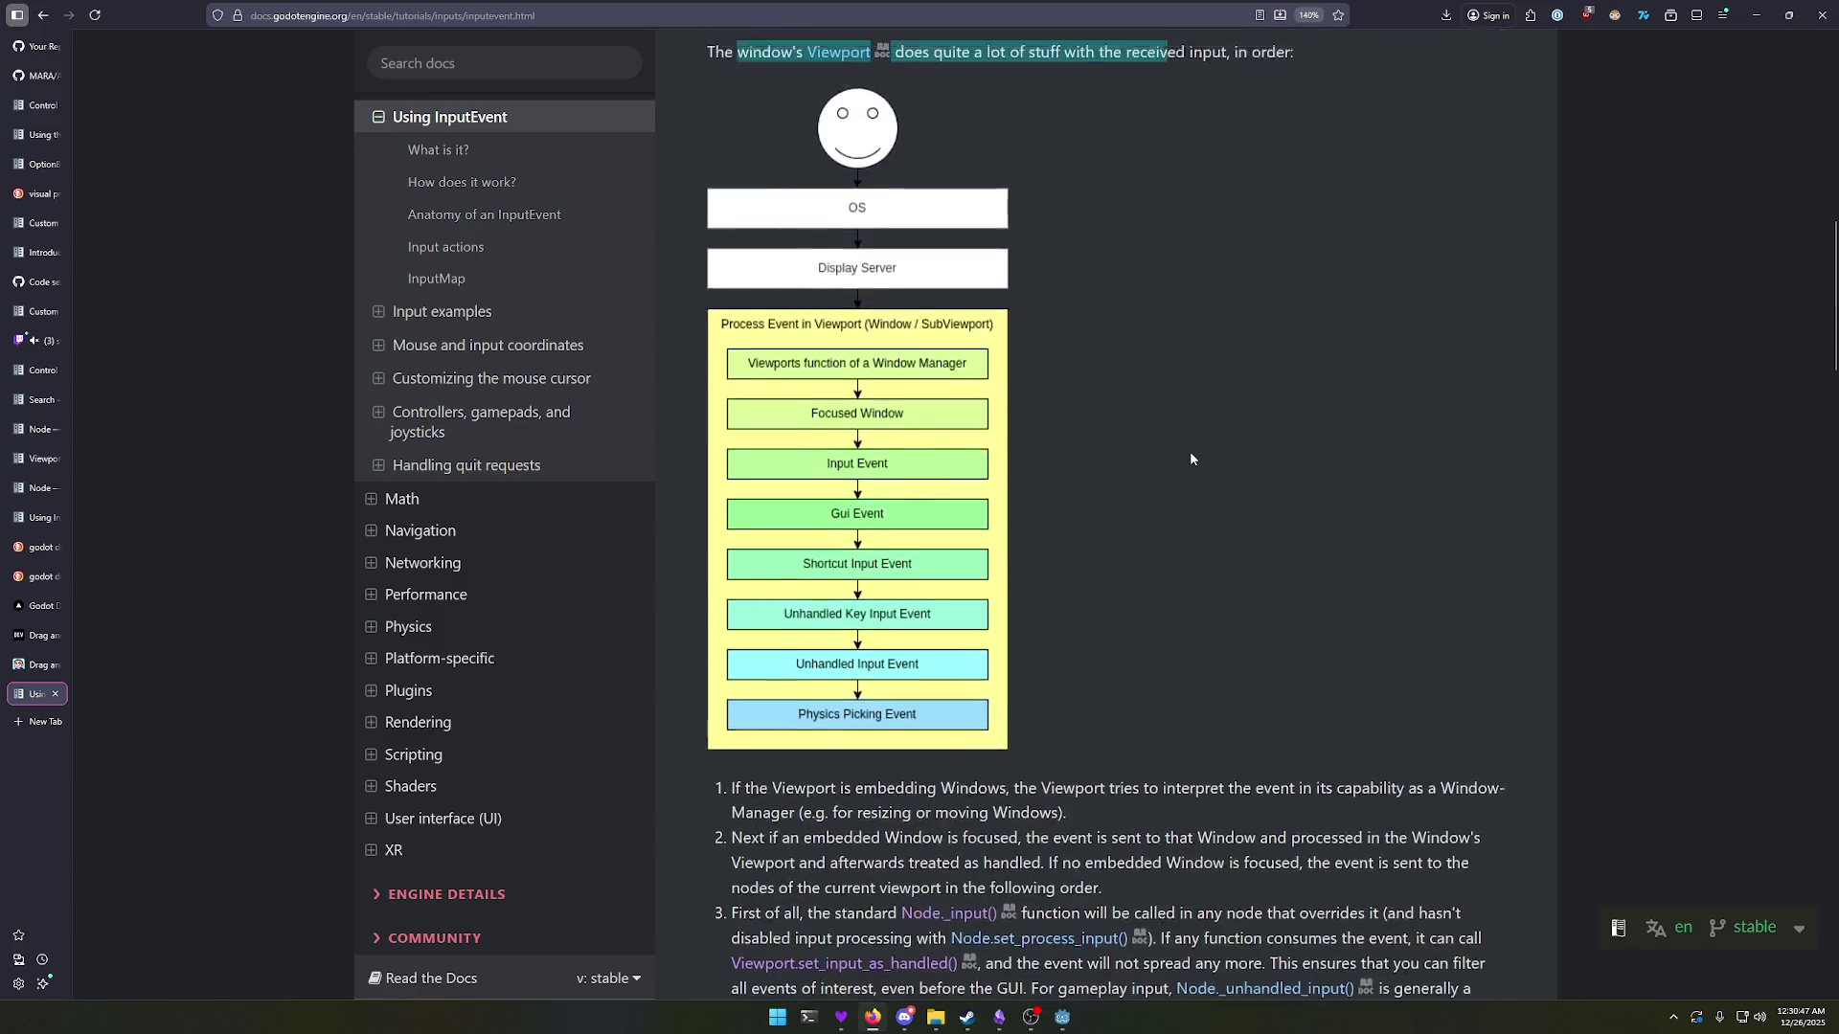
scroll(1192, 462, down, 5)
drag(750, 297, 970, 302)
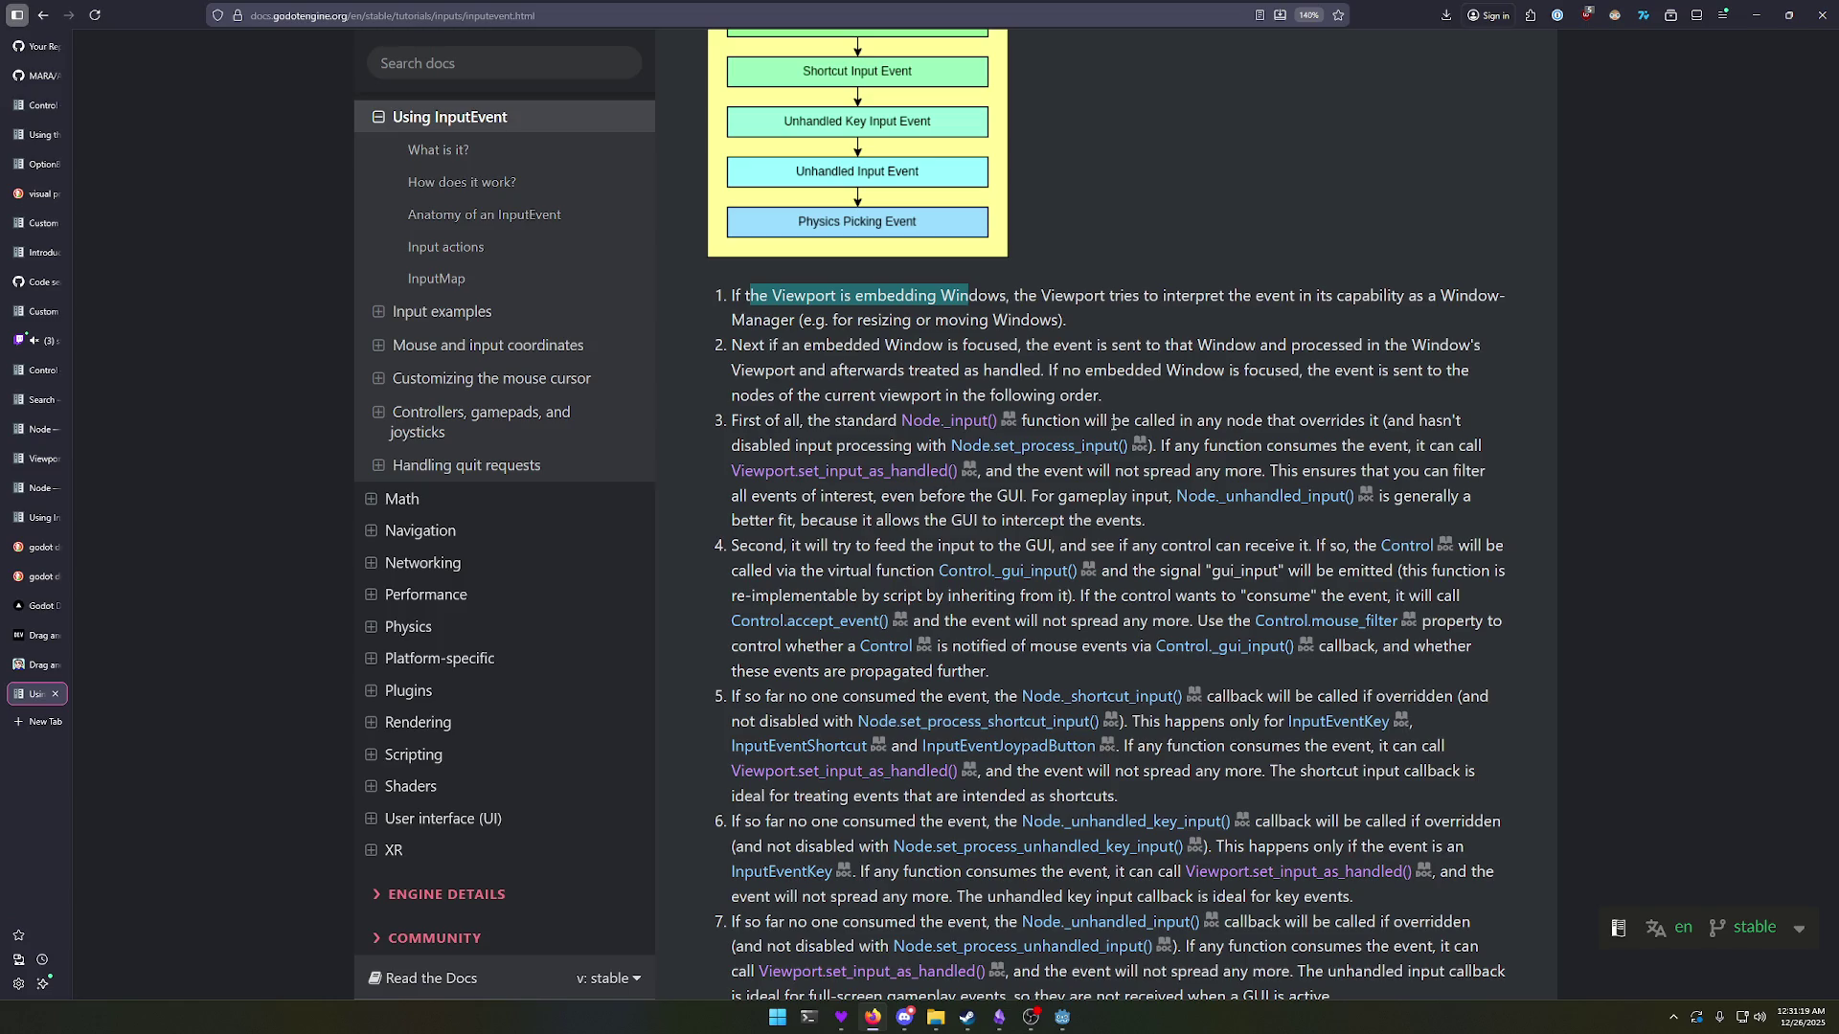
Step: Highlight step 4 on feeding input to the GUI and the Control.accept_event() consumption note
drag(752, 696, 900, 696)
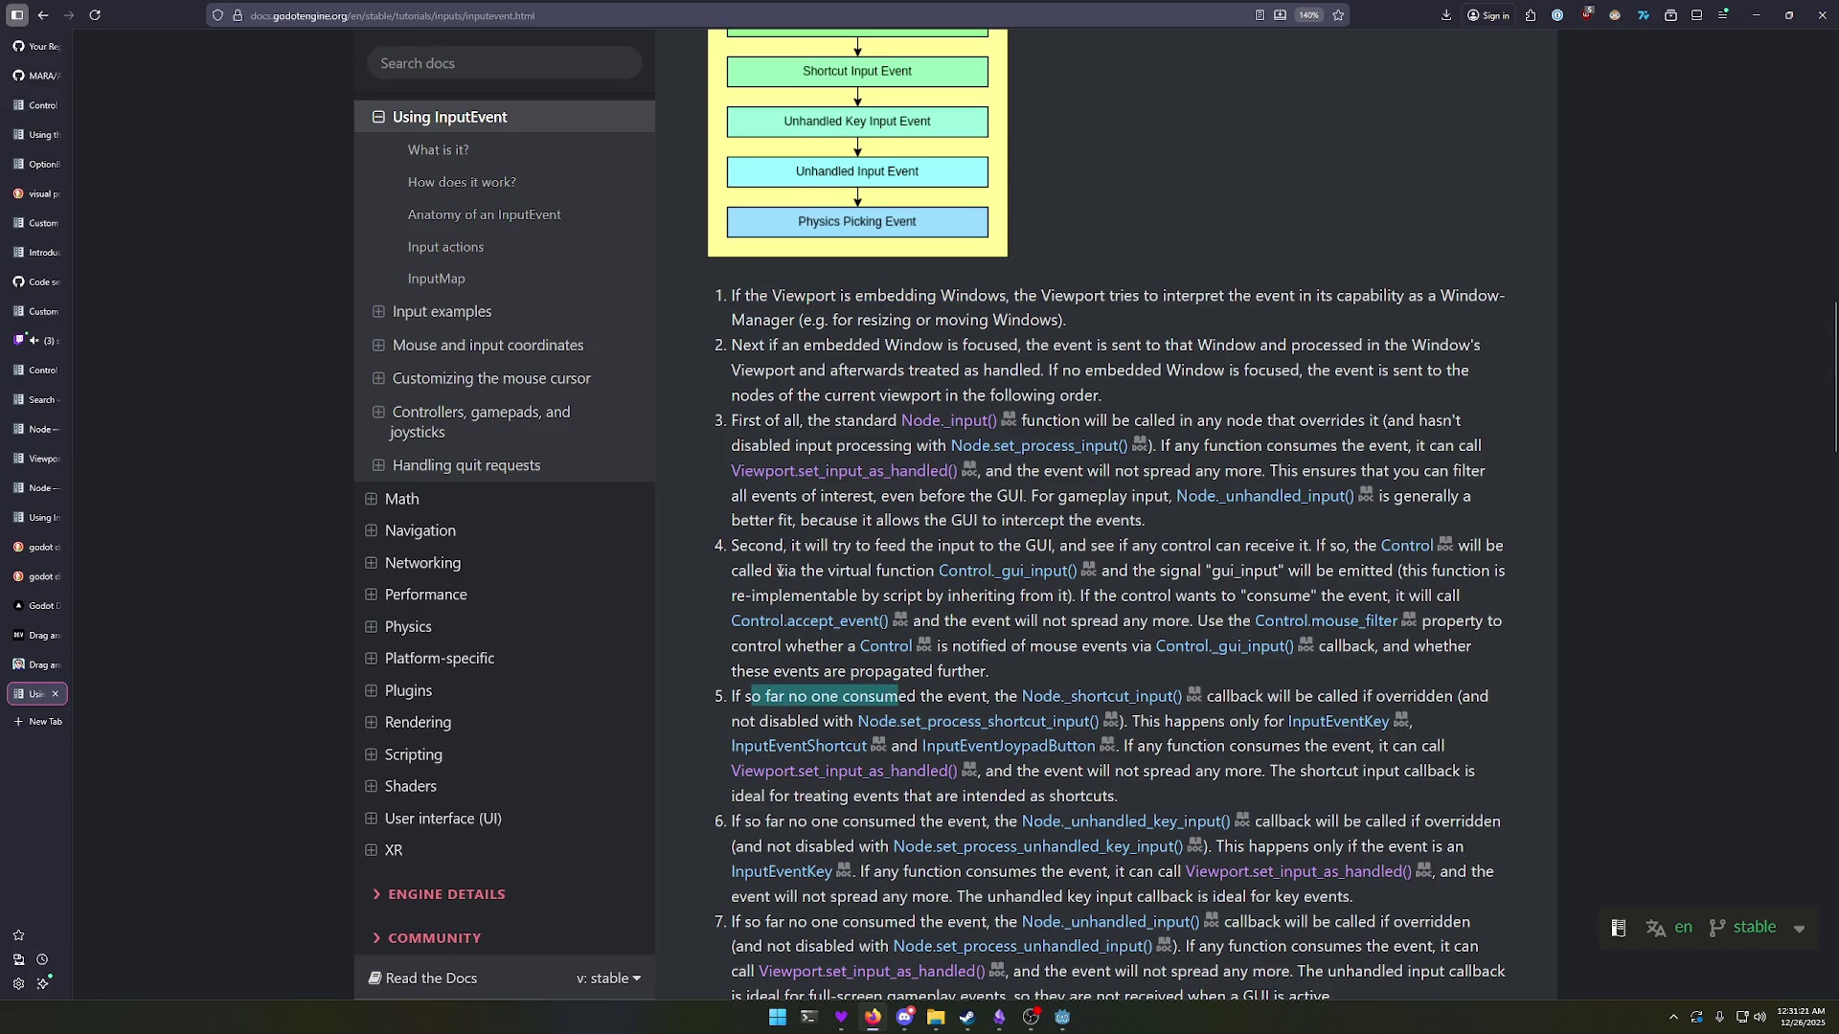
mouse_move(747, 545)
mouse_down()
mouse_move(1506, 554)
mouse_move(905, 596)
mouse_move(785, 573)
mouse_move(1339, 576)
mouse_up()
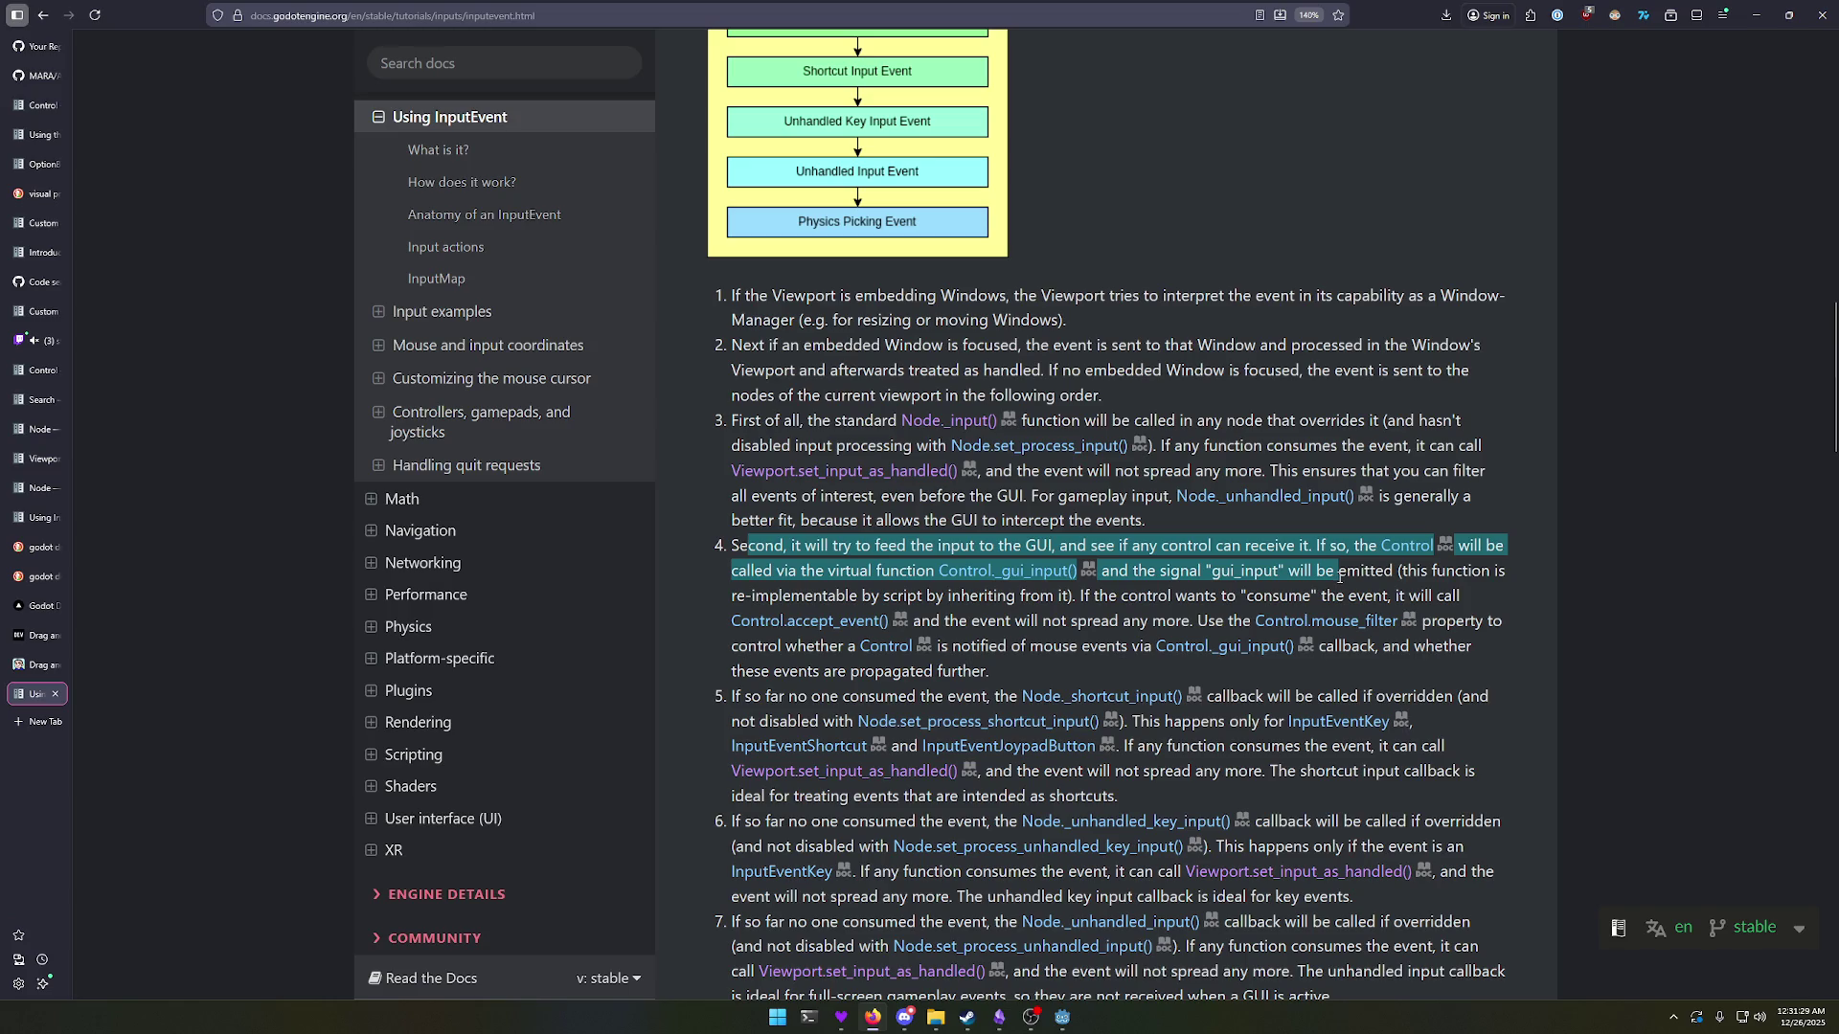
click(1340, 575)
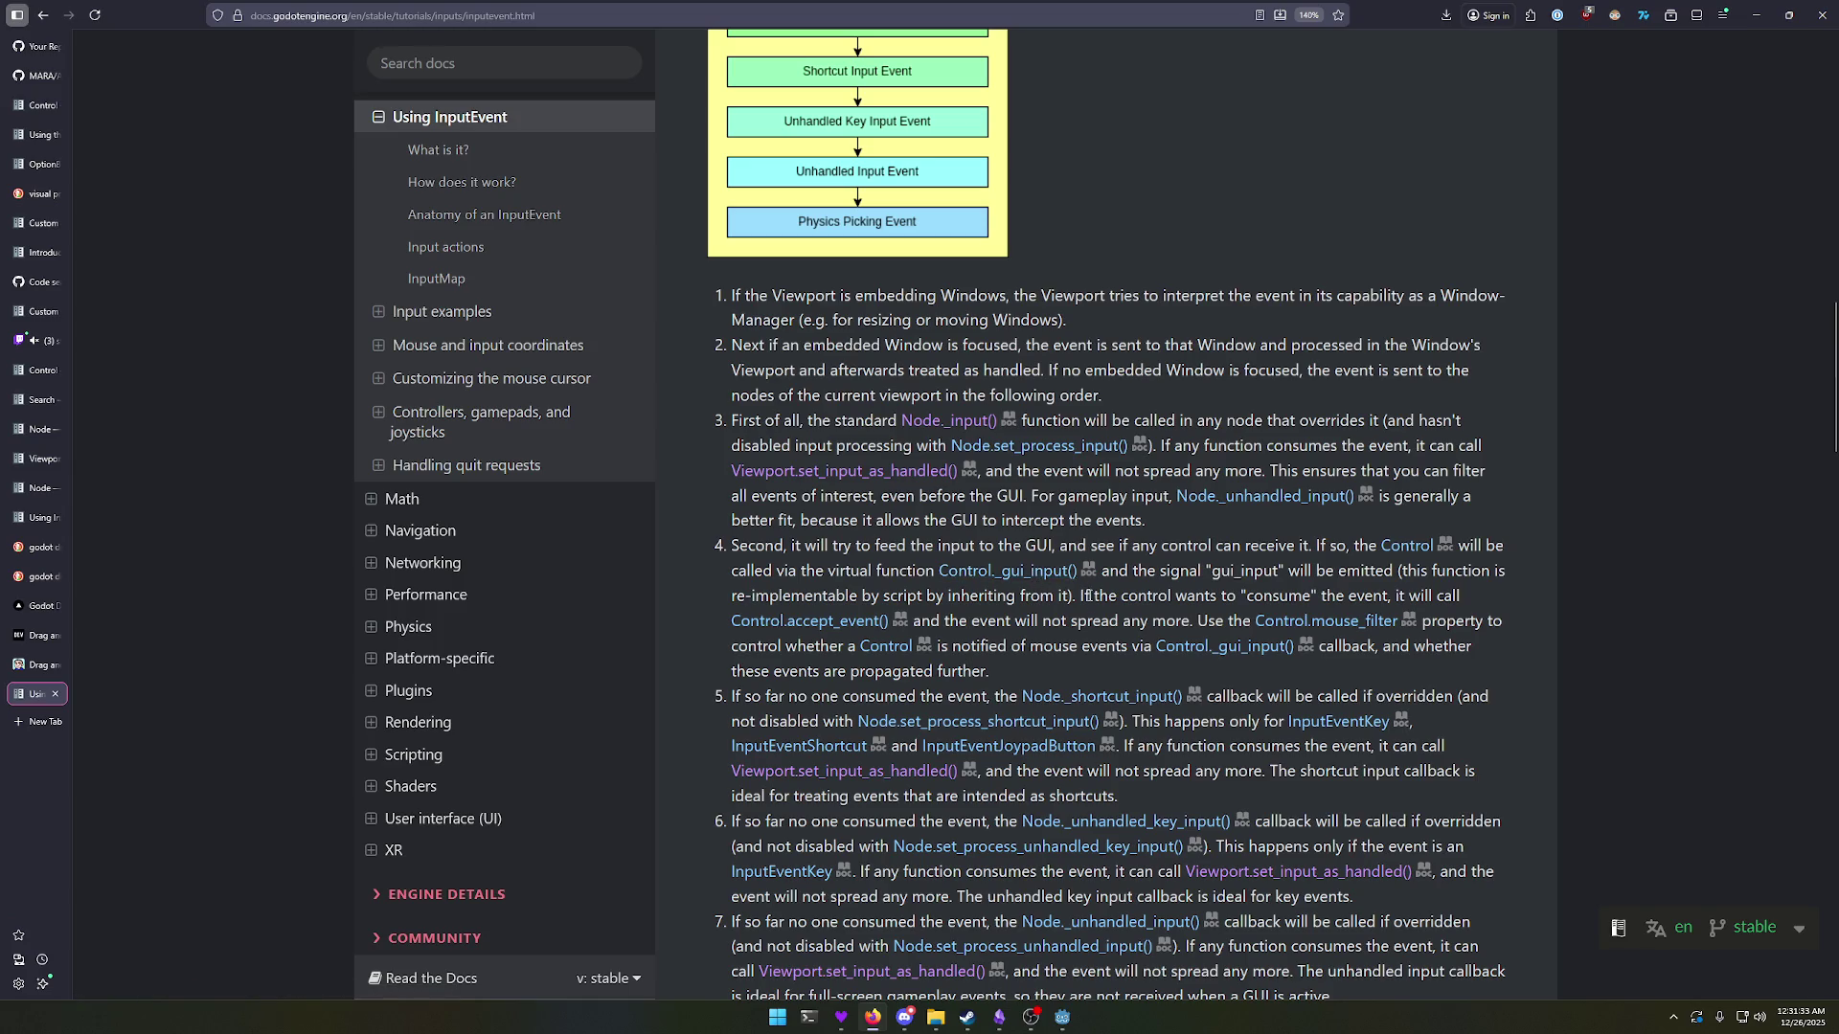
mouse_move(1092, 596)
mouse_down()
mouse_move(1320, 601)
mouse_move(946, 617)
mouse_up()
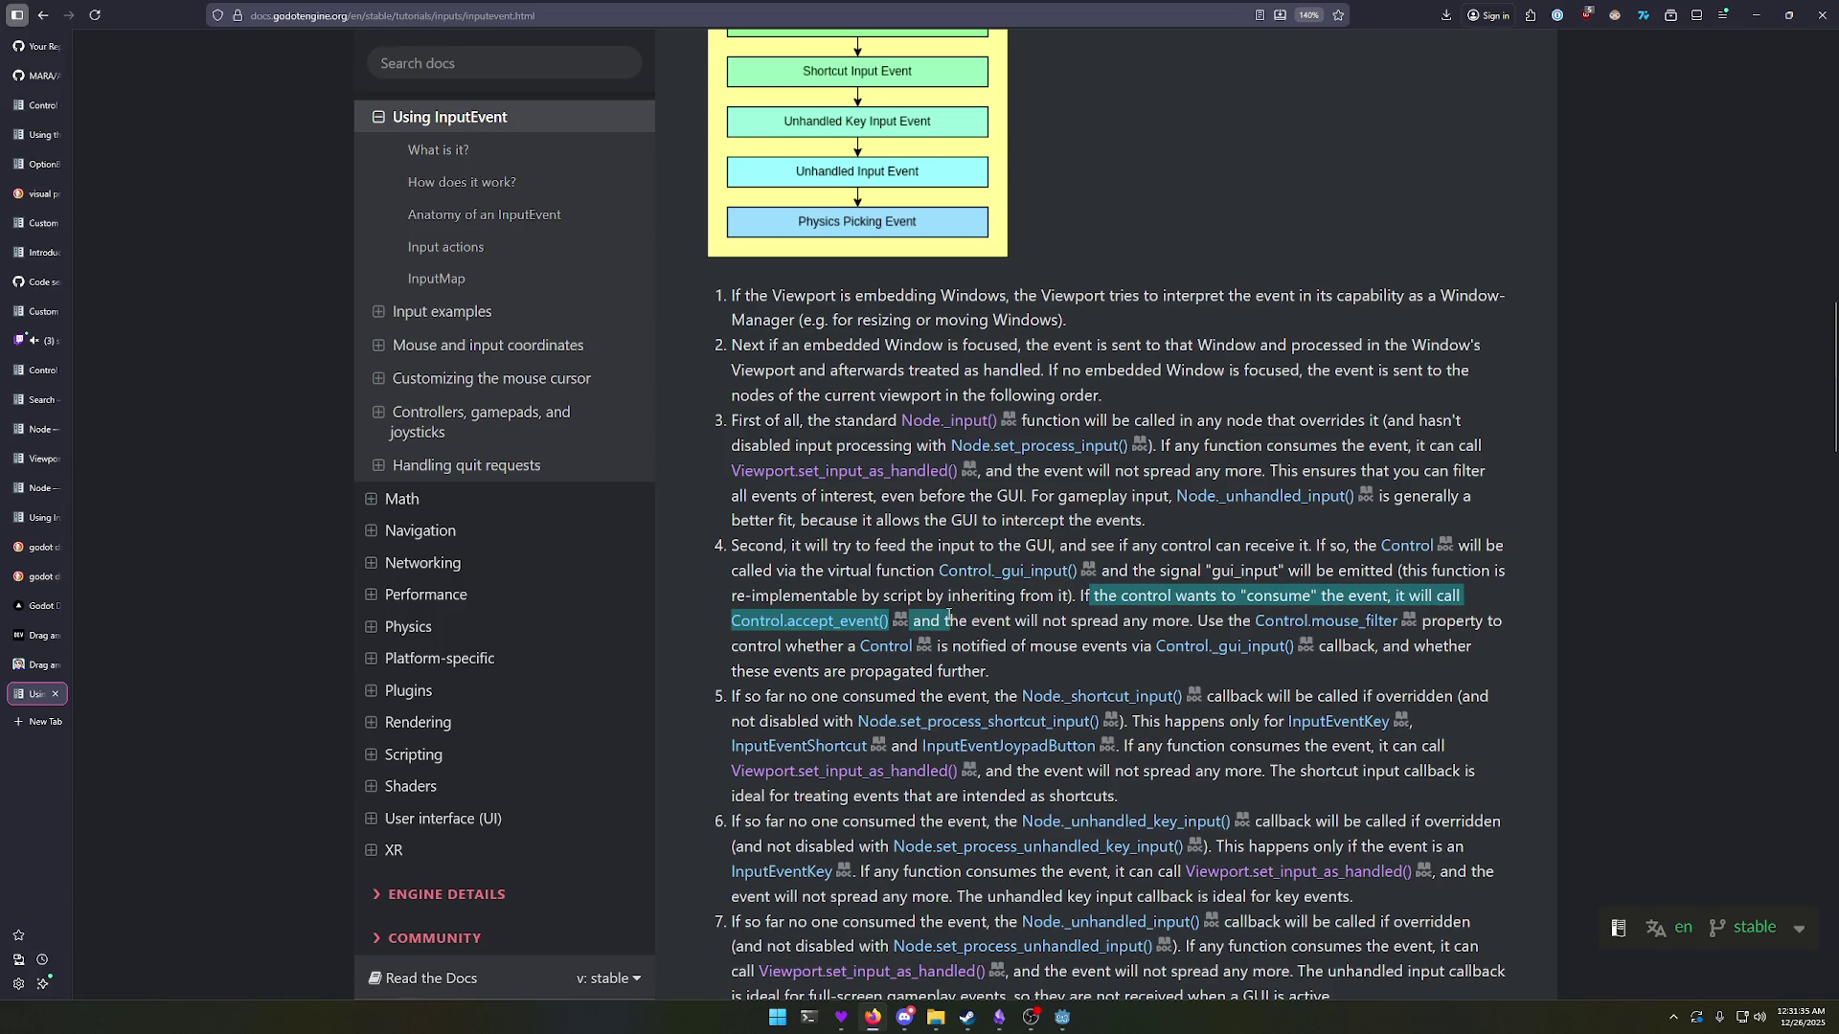
click(946, 617)
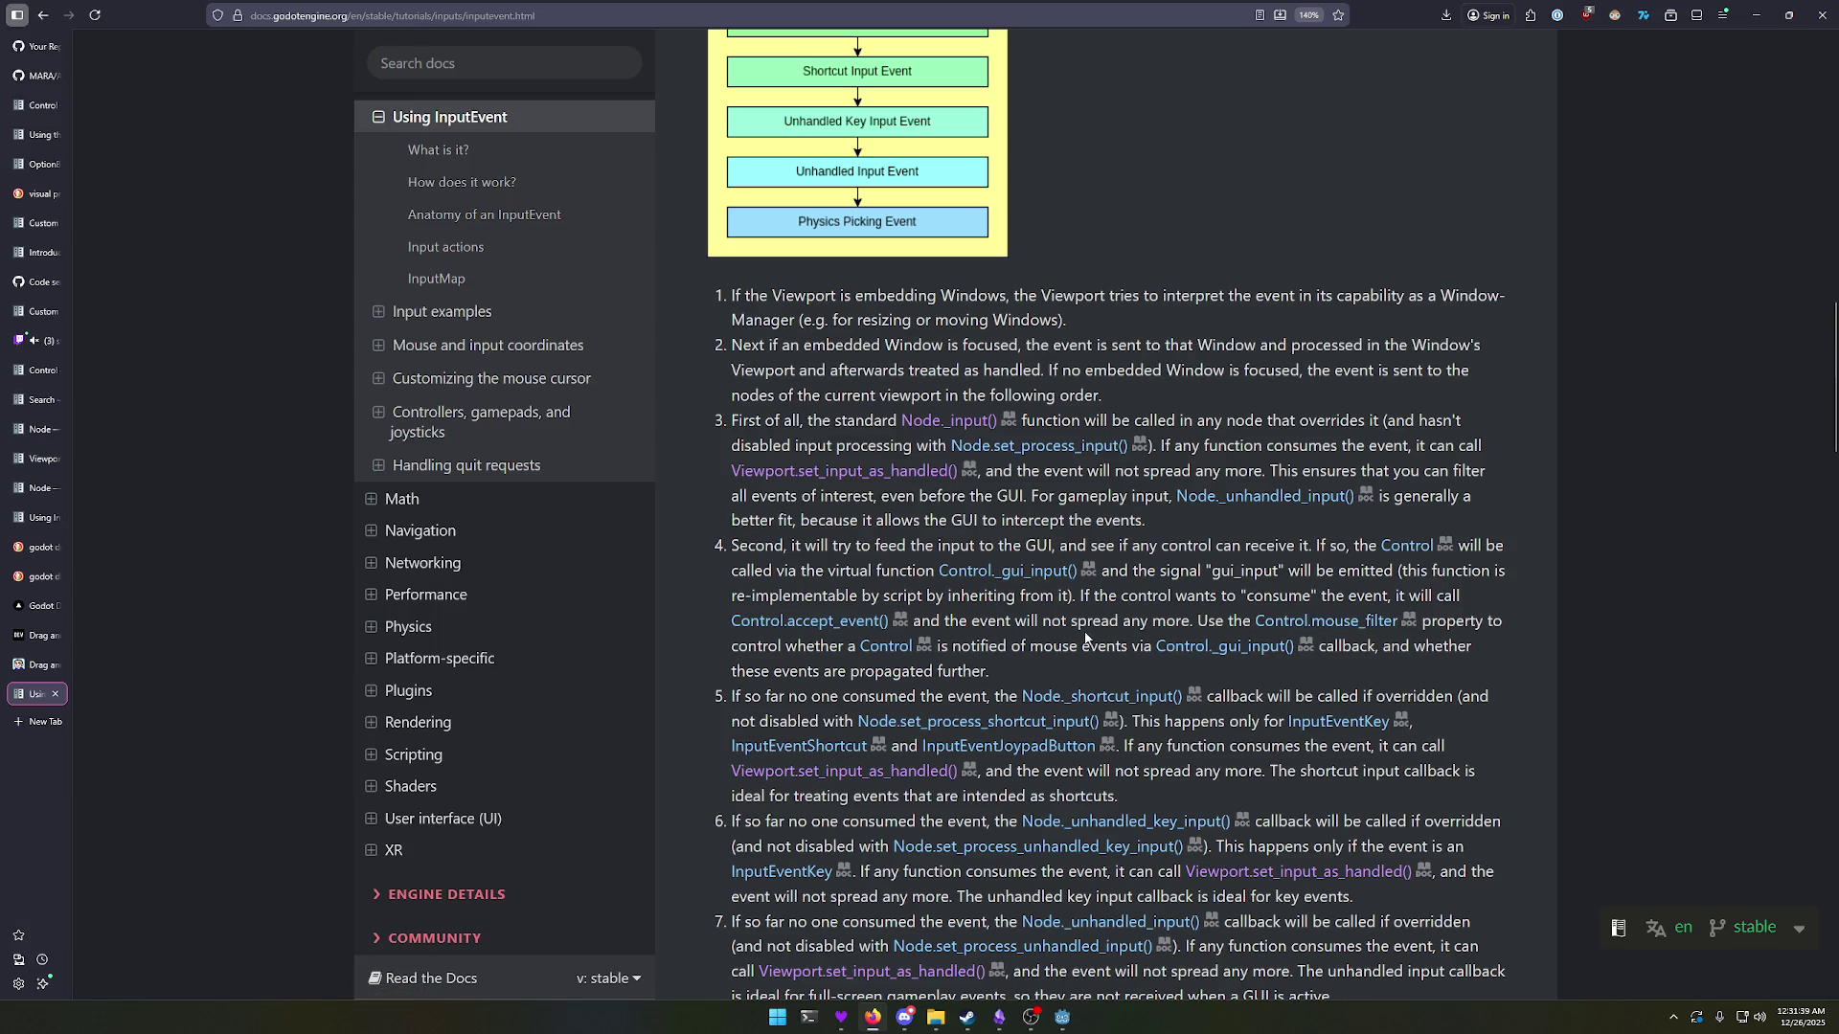
scroll(1086, 637, down, 10)
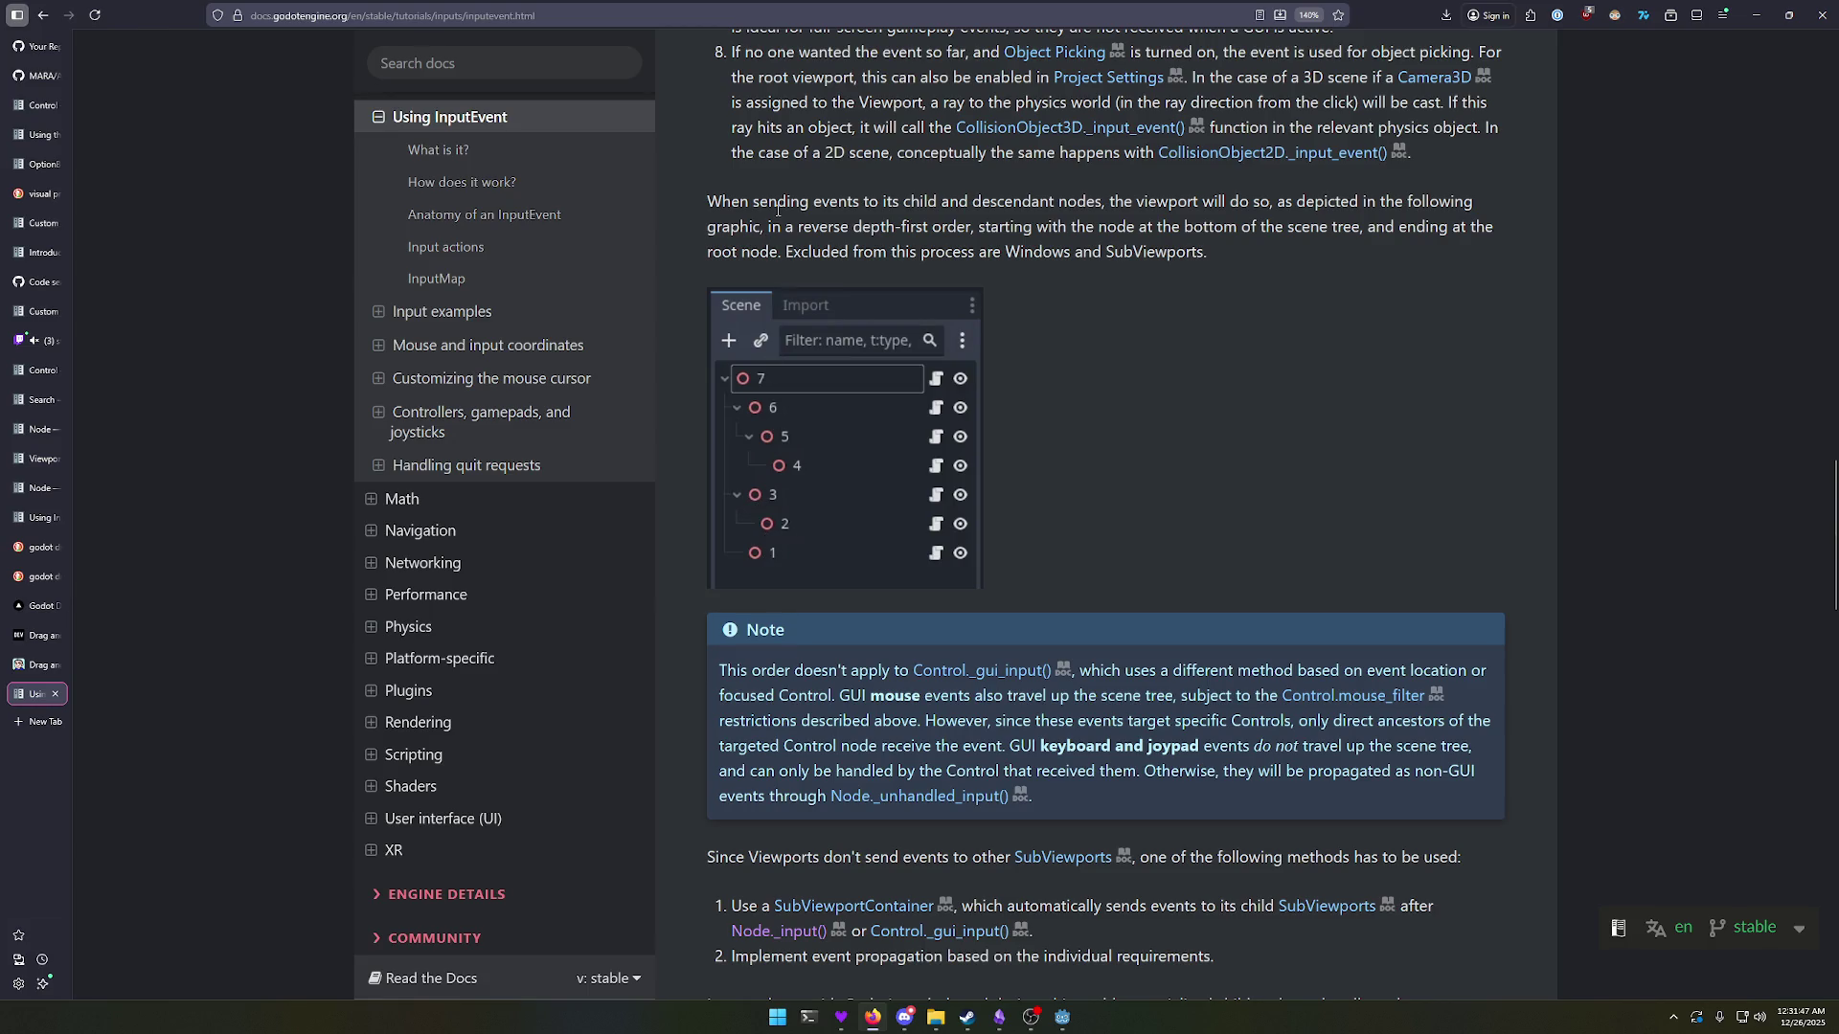
drag(776, 209, 1013, 222)
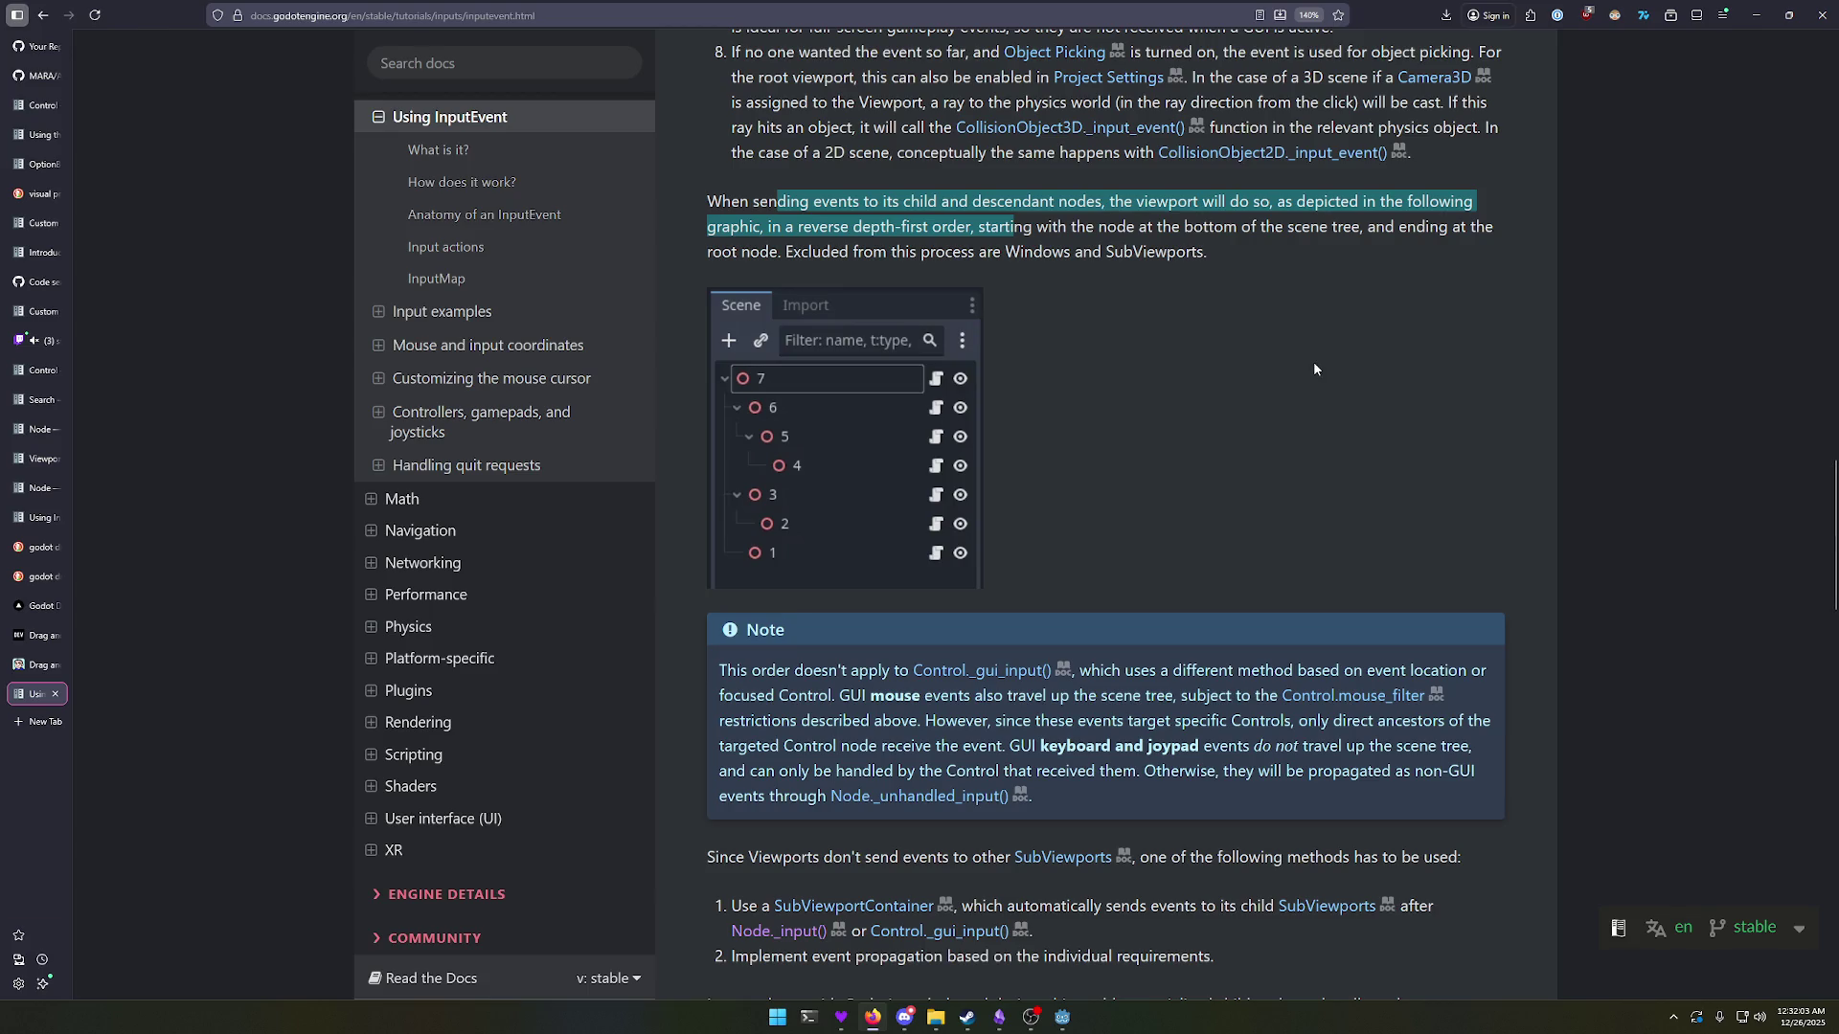
scroll(1492, 464, up, 2)
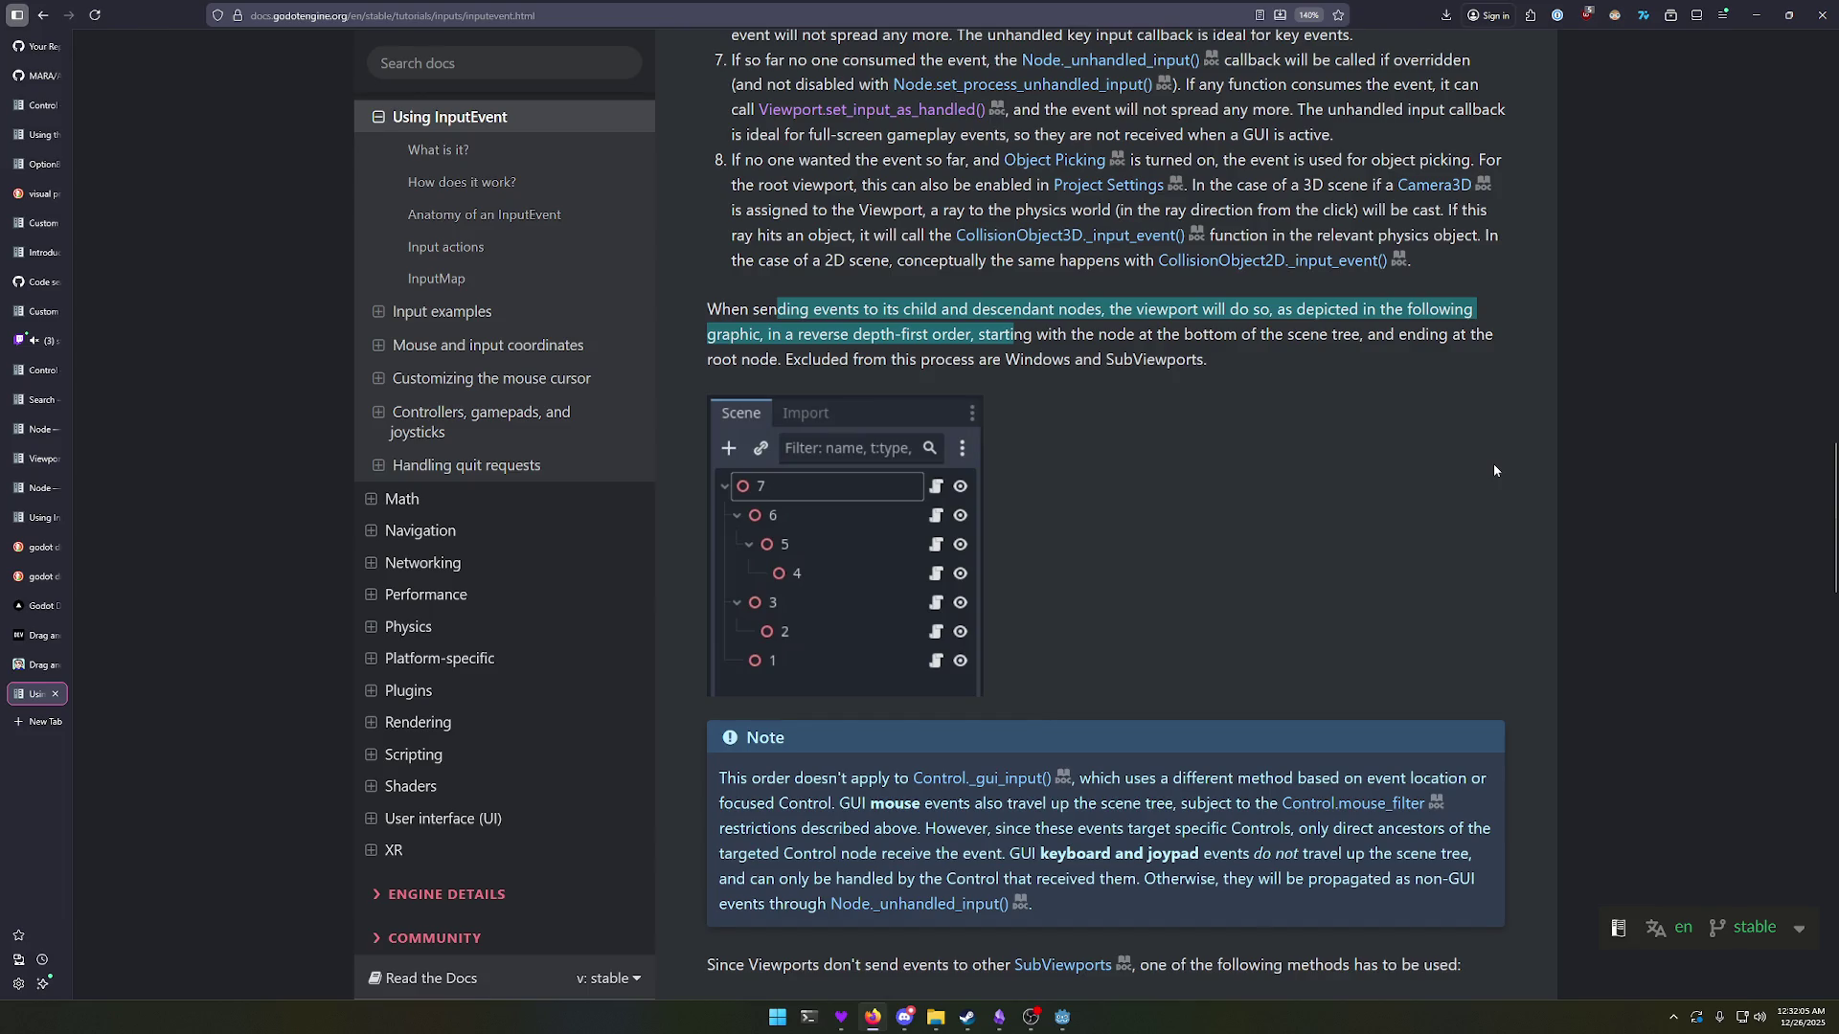
drag(798, 335, 970, 334)
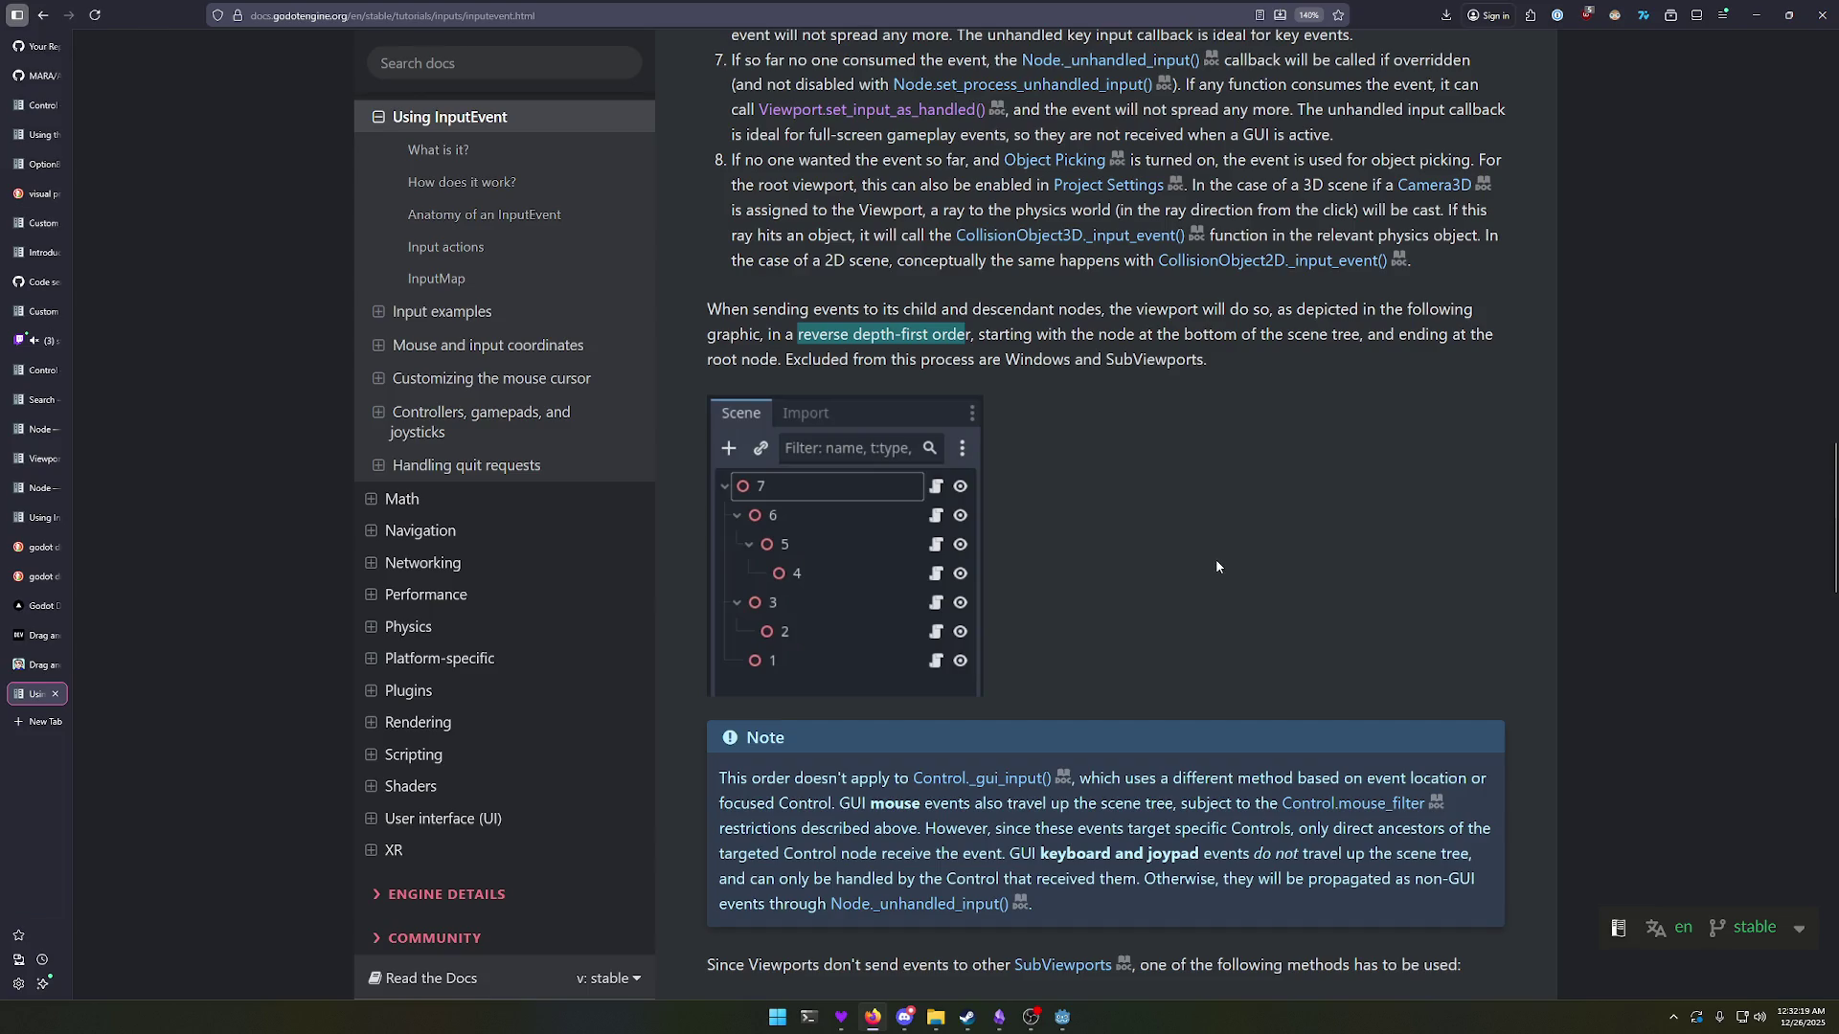
scroll(1214, 574, up, 2)
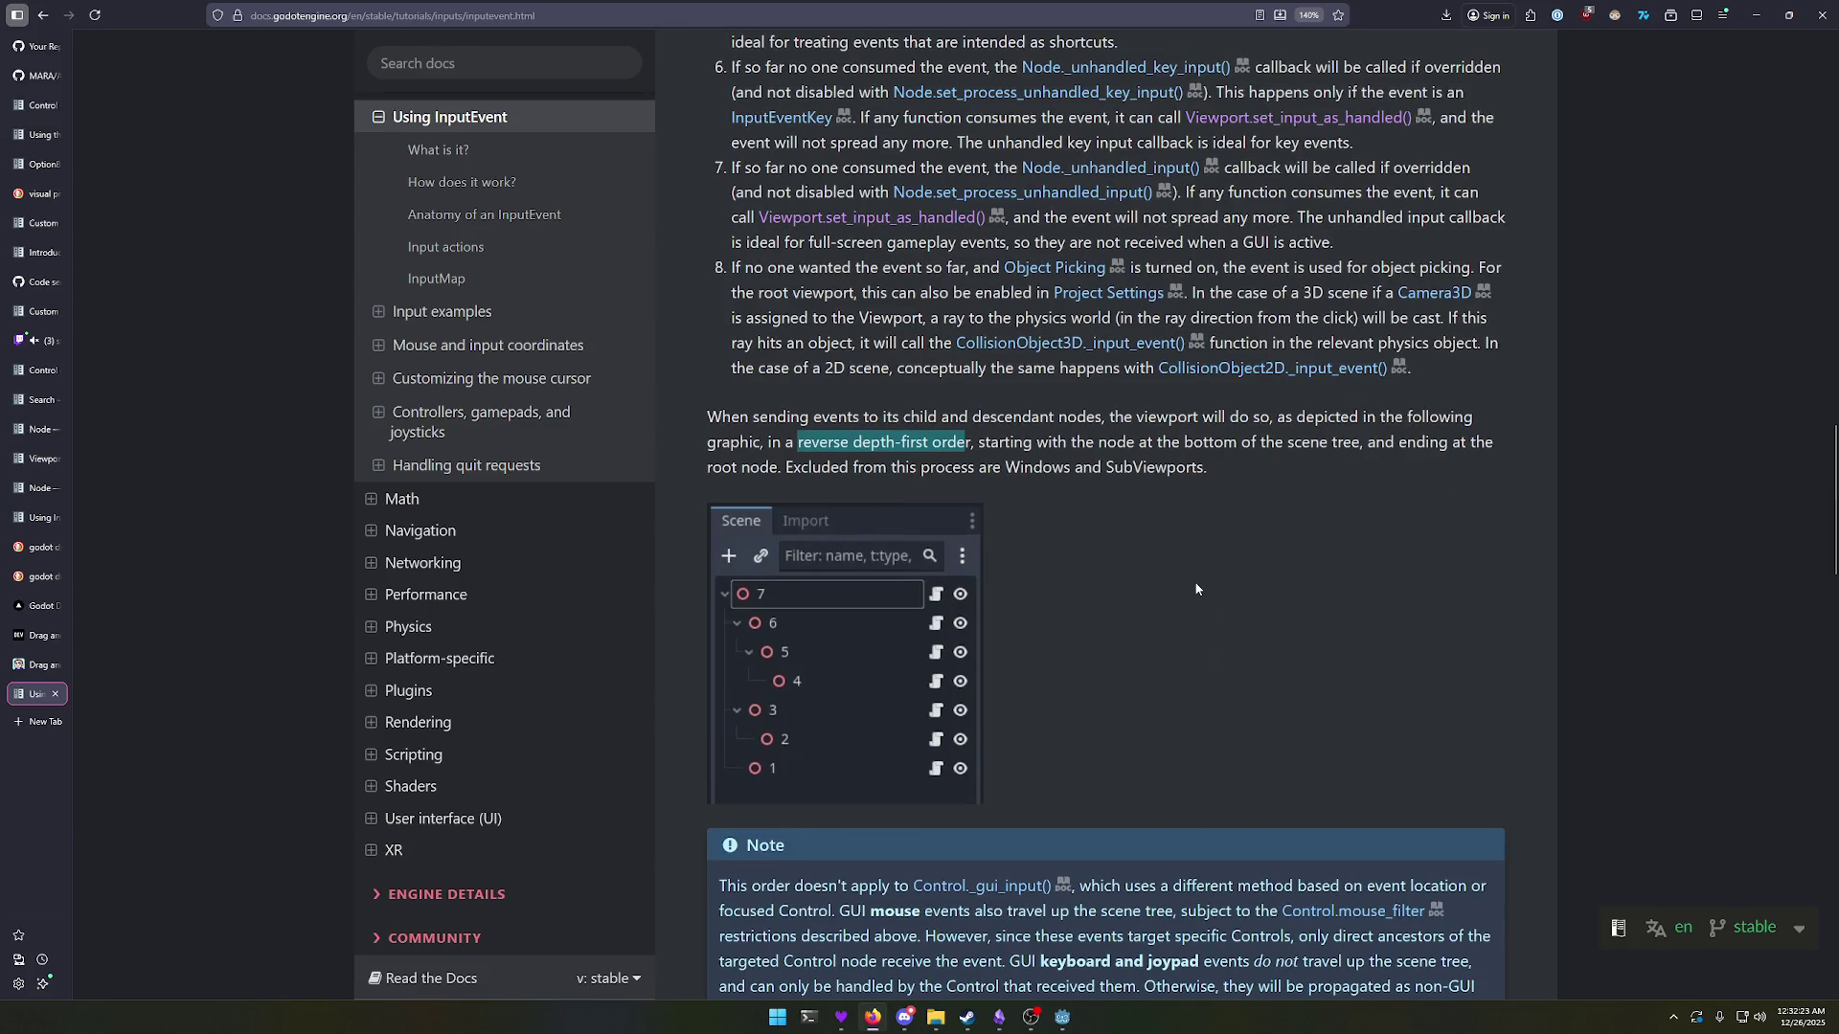
scroll(1197, 588, up, 6)
scroll(1197, 559, up, 8)
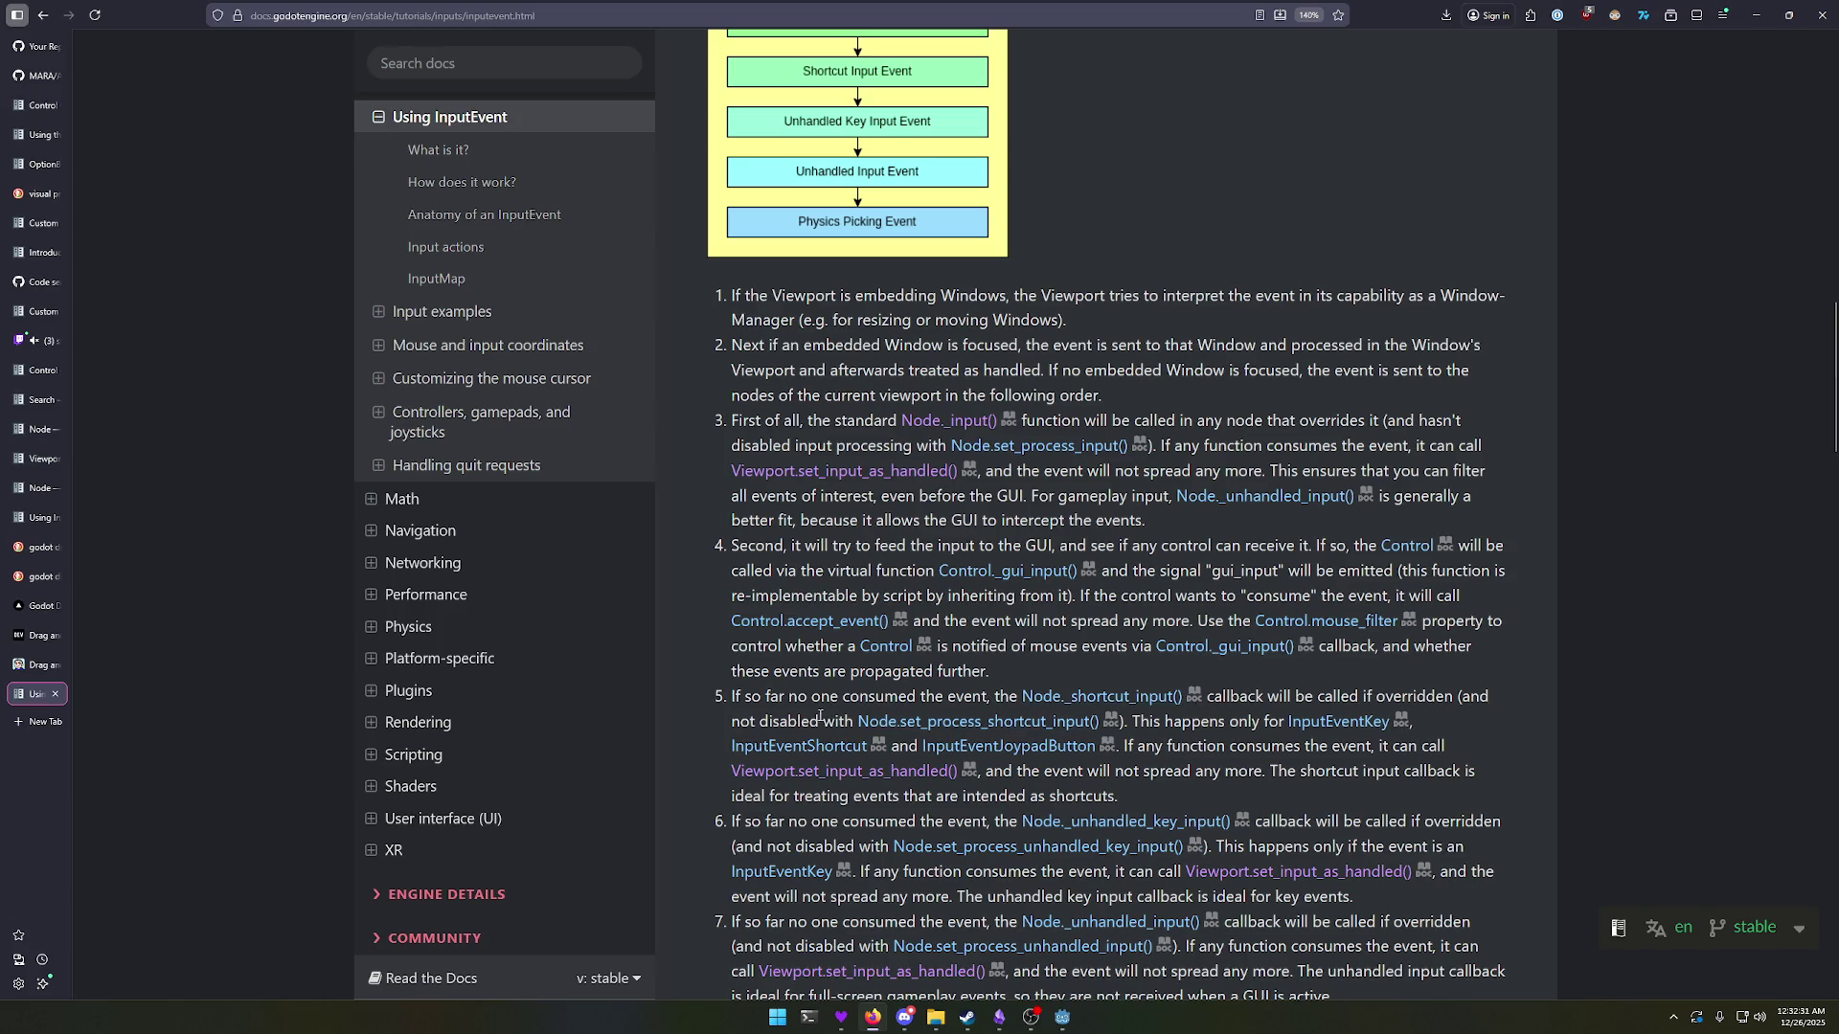
Step: Highlight step 5 and open the Node._shortcut_input() reference in a new tab
mouse_move(769, 722)
mouse_down()
mouse_move(1030, 721)
mouse_move(848, 697)
mouse_move(905, 703)
mouse_up()
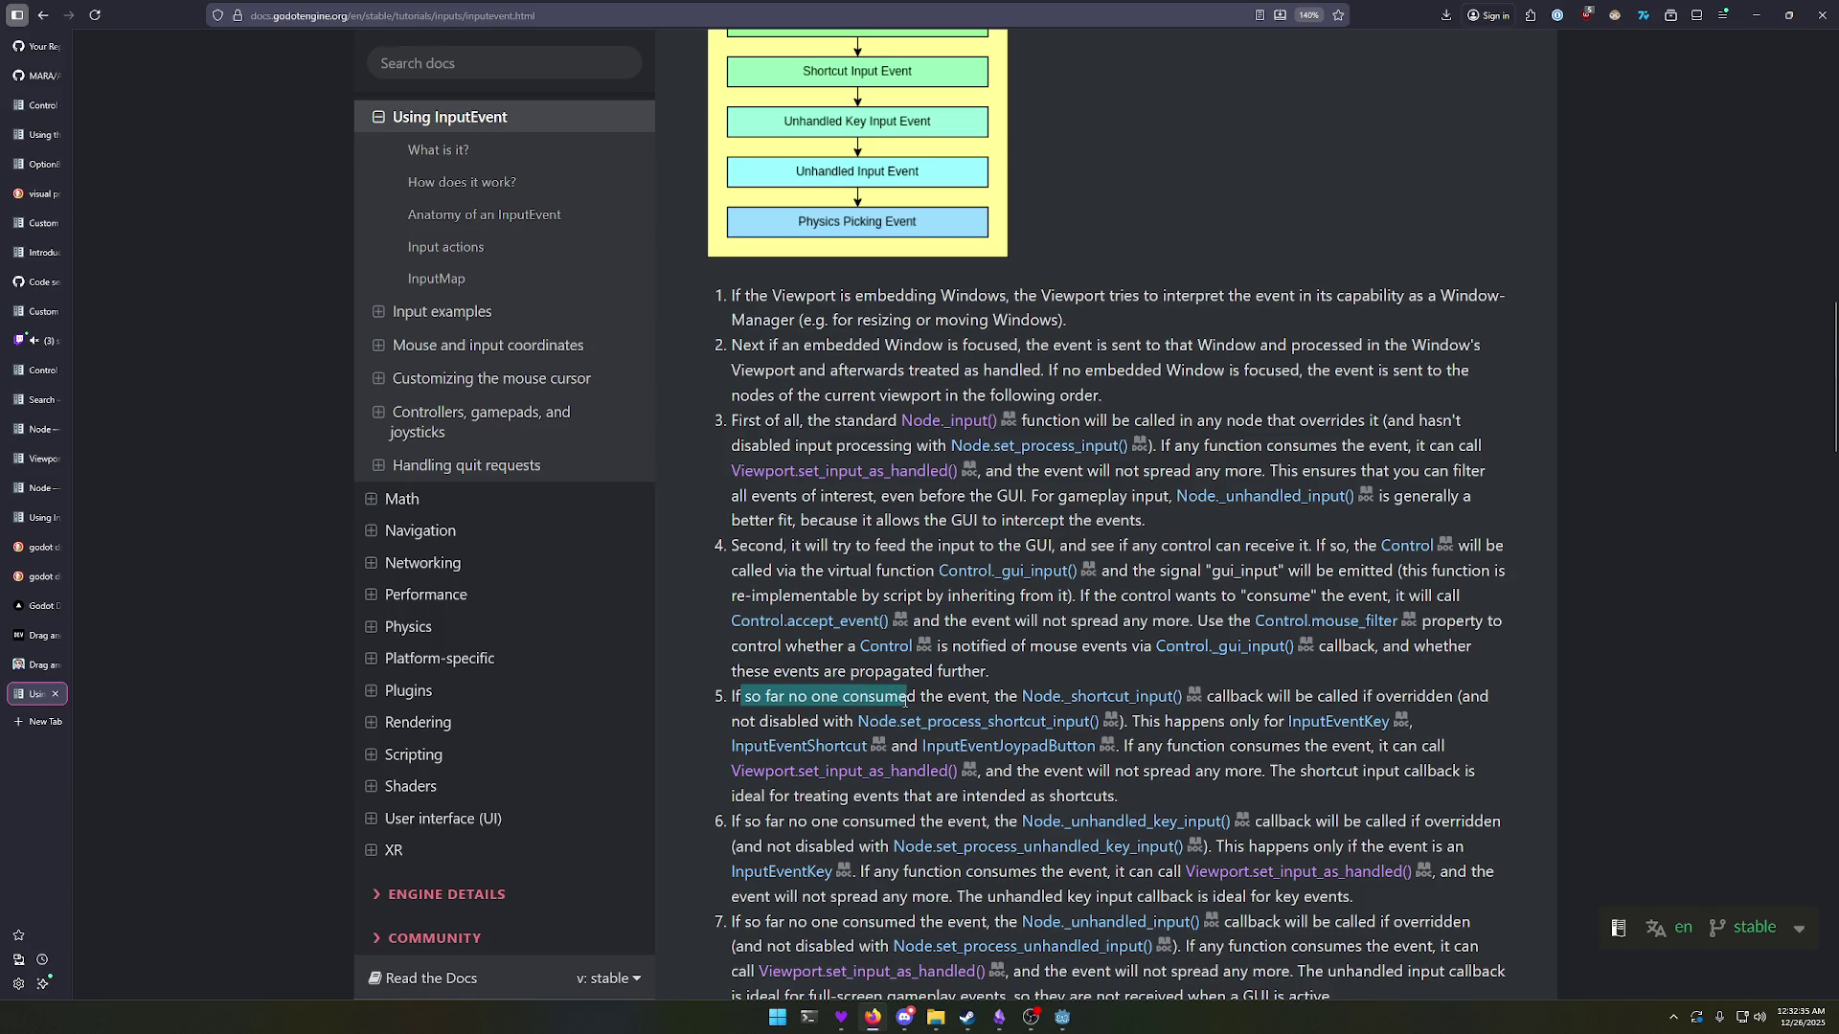
scroll(1099, 704, down, 2)
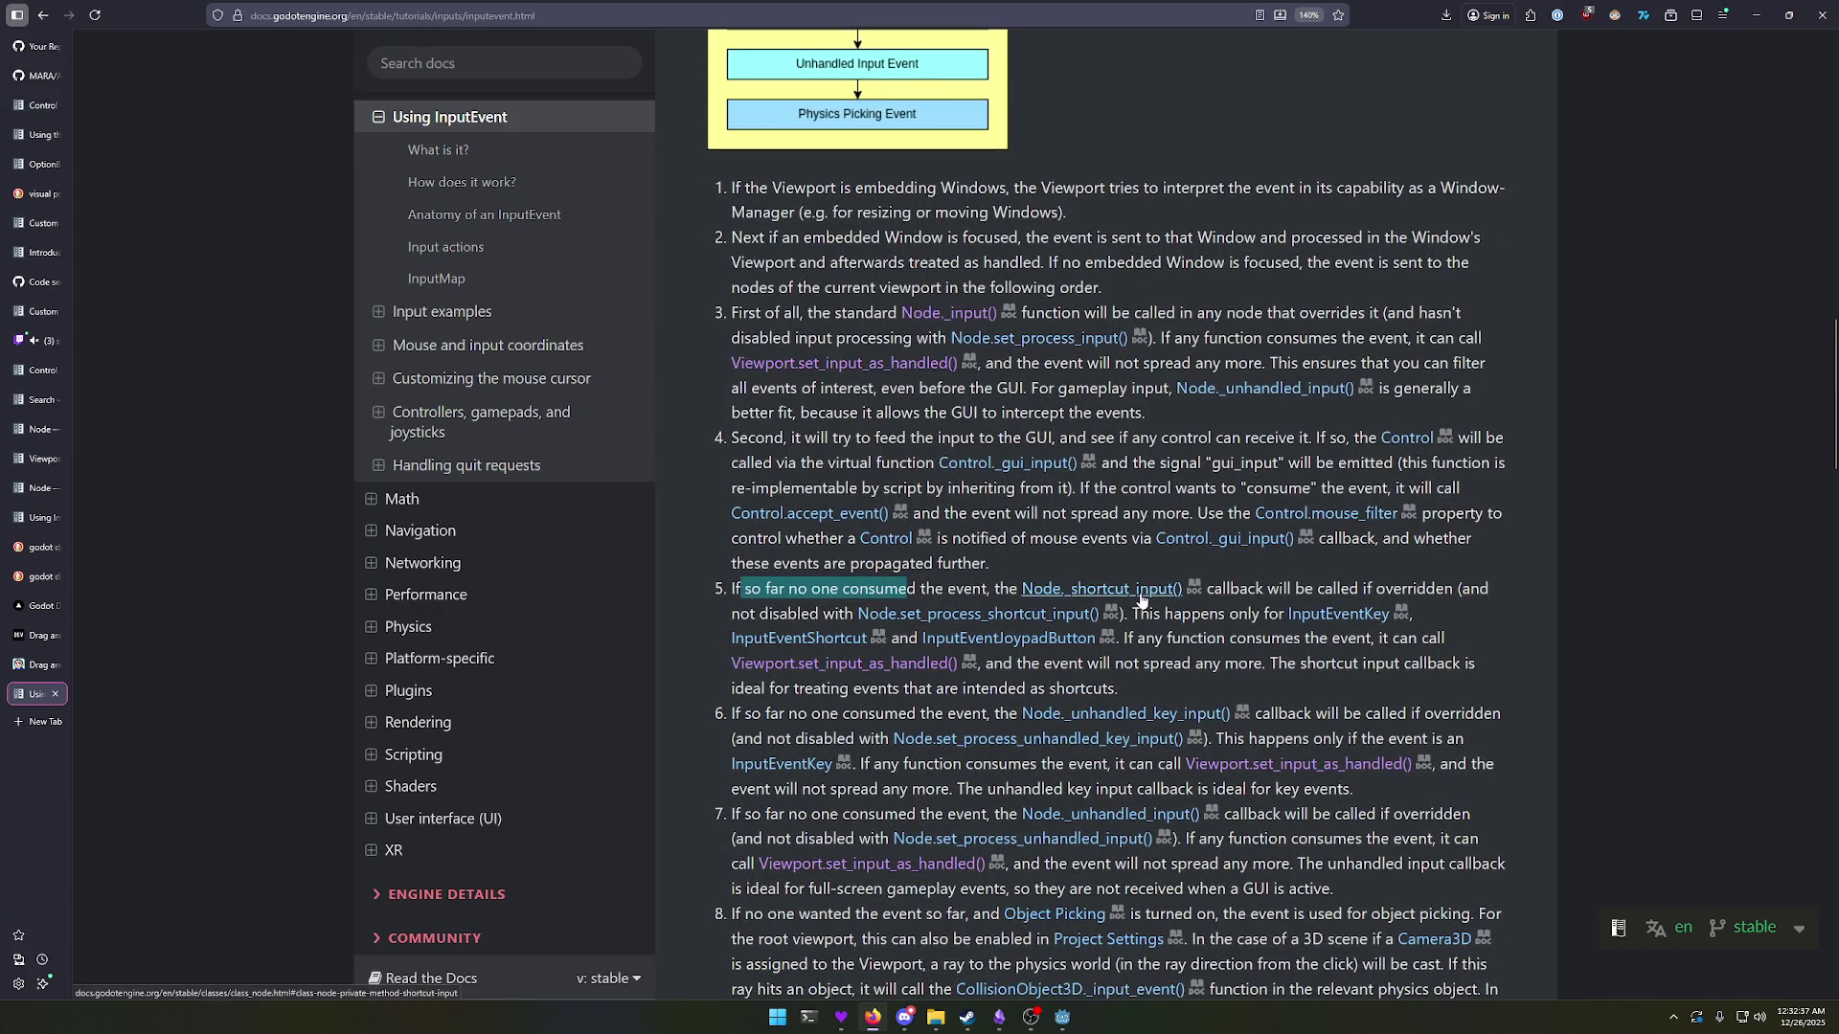
right_click(1142, 590)
click(1236, 132)
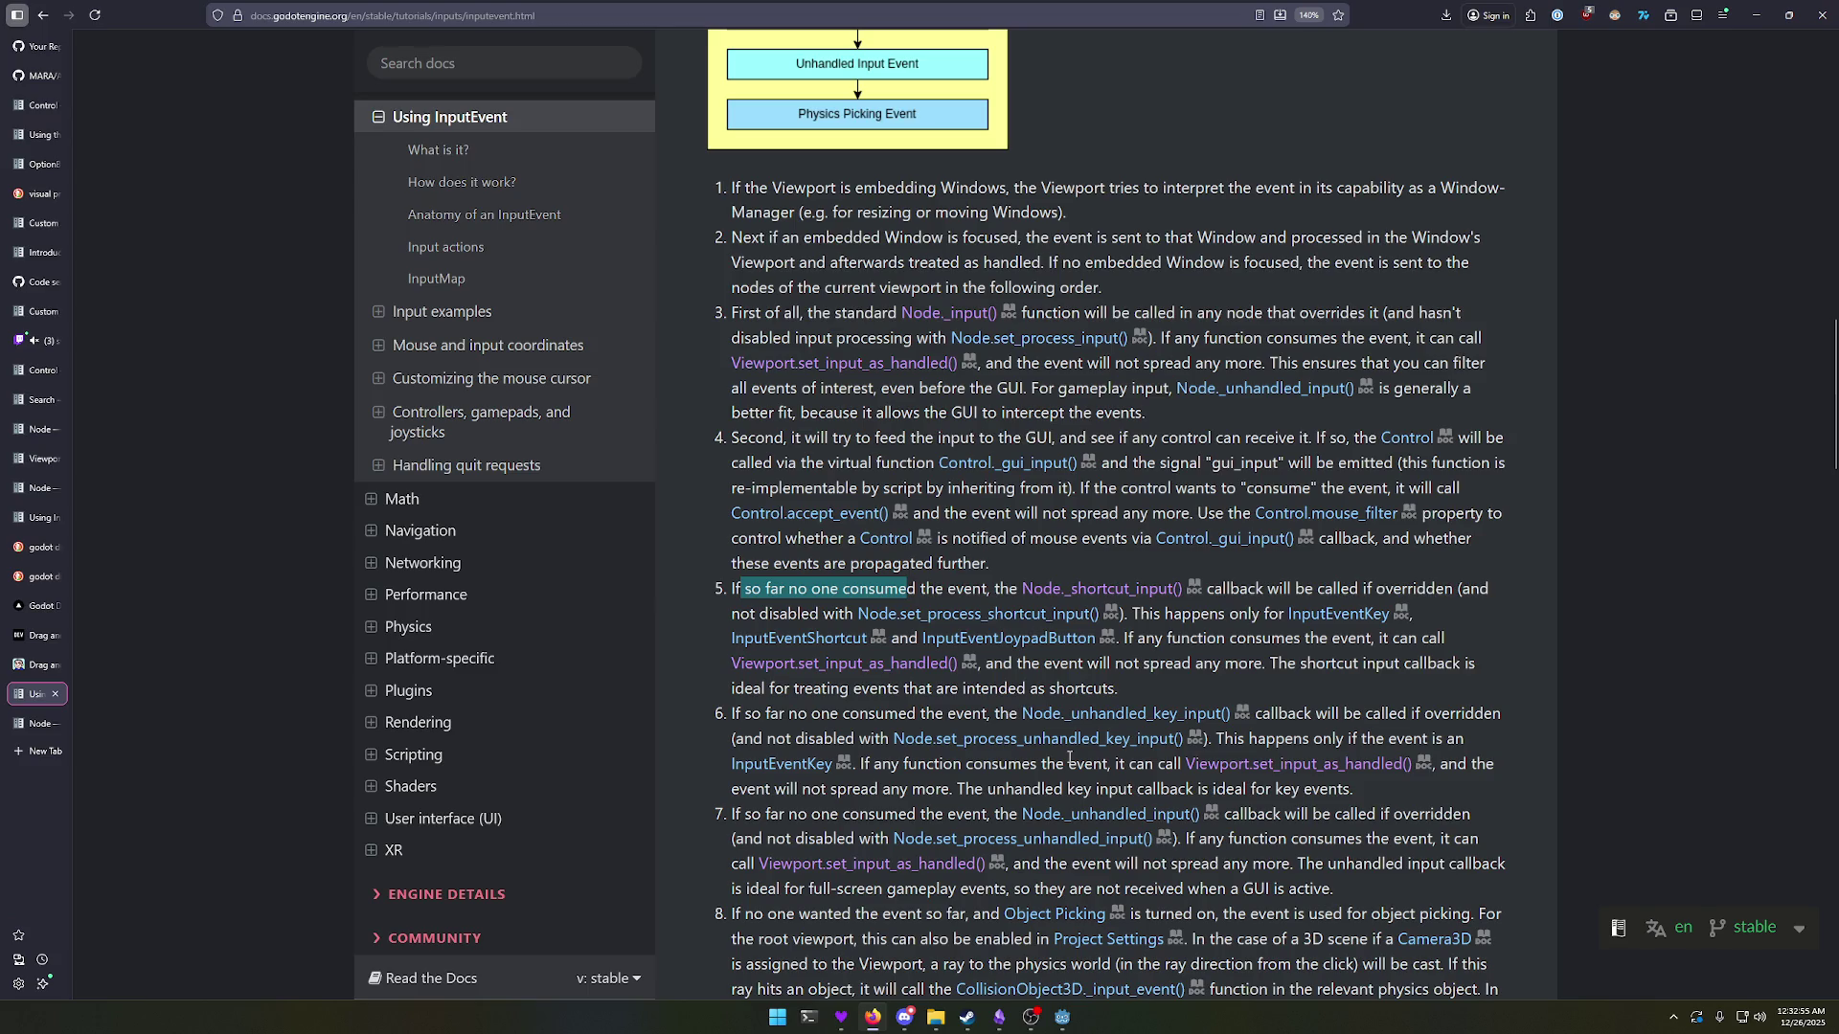
Step: Scroll on to the notes on Control._gui_input() ordering and SubViewportContainer
scroll(1069, 759, down, 2)
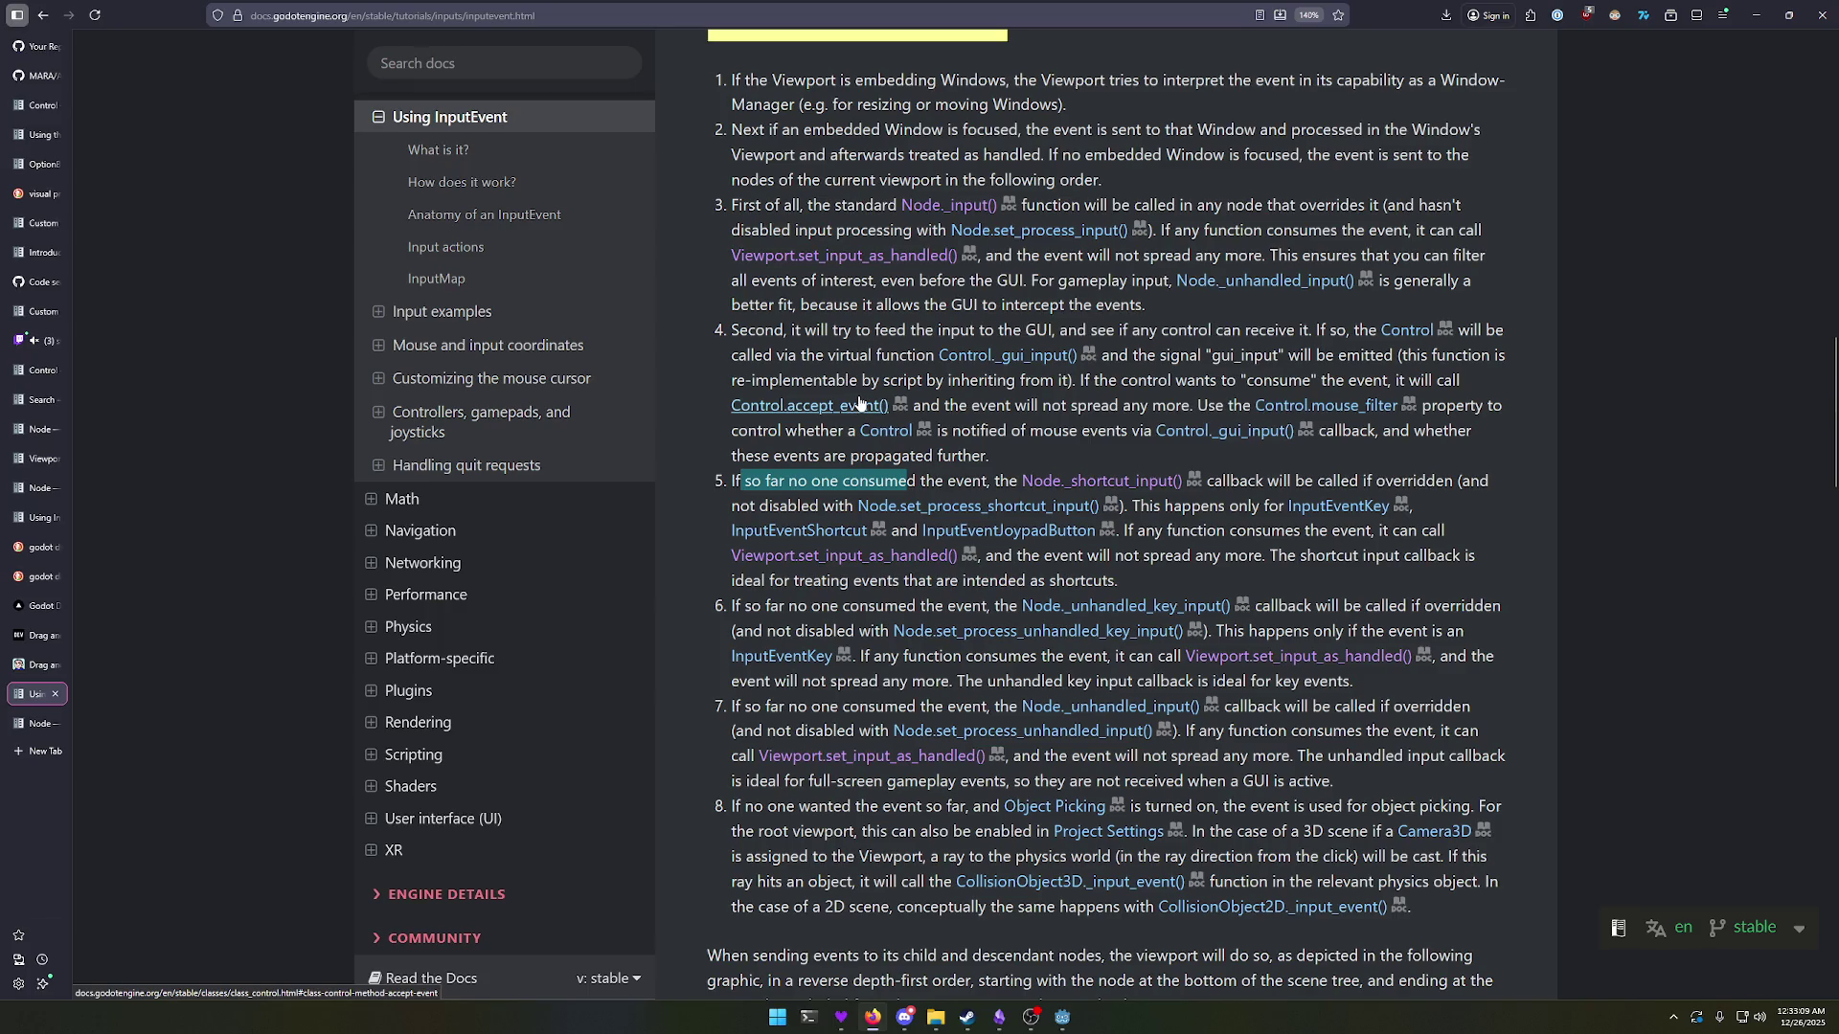
scroll(985, 512, down, 3)
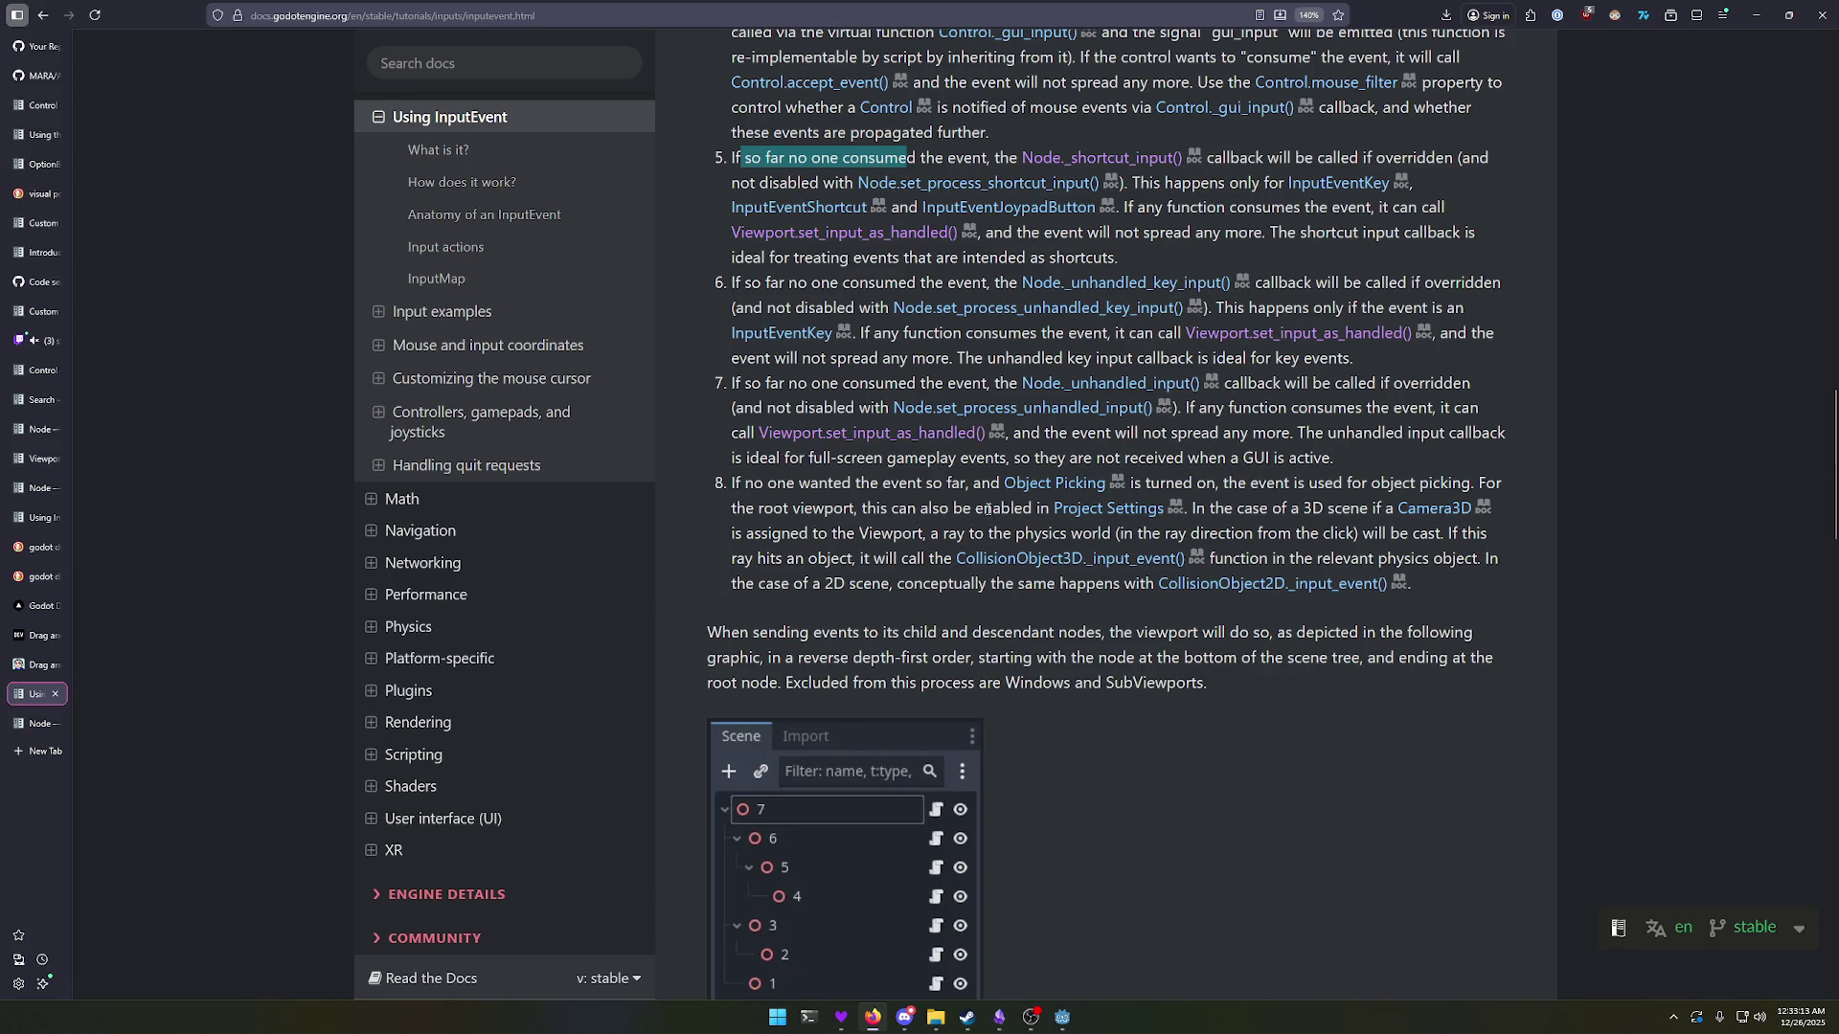
scroll(988, 507, down, 4)
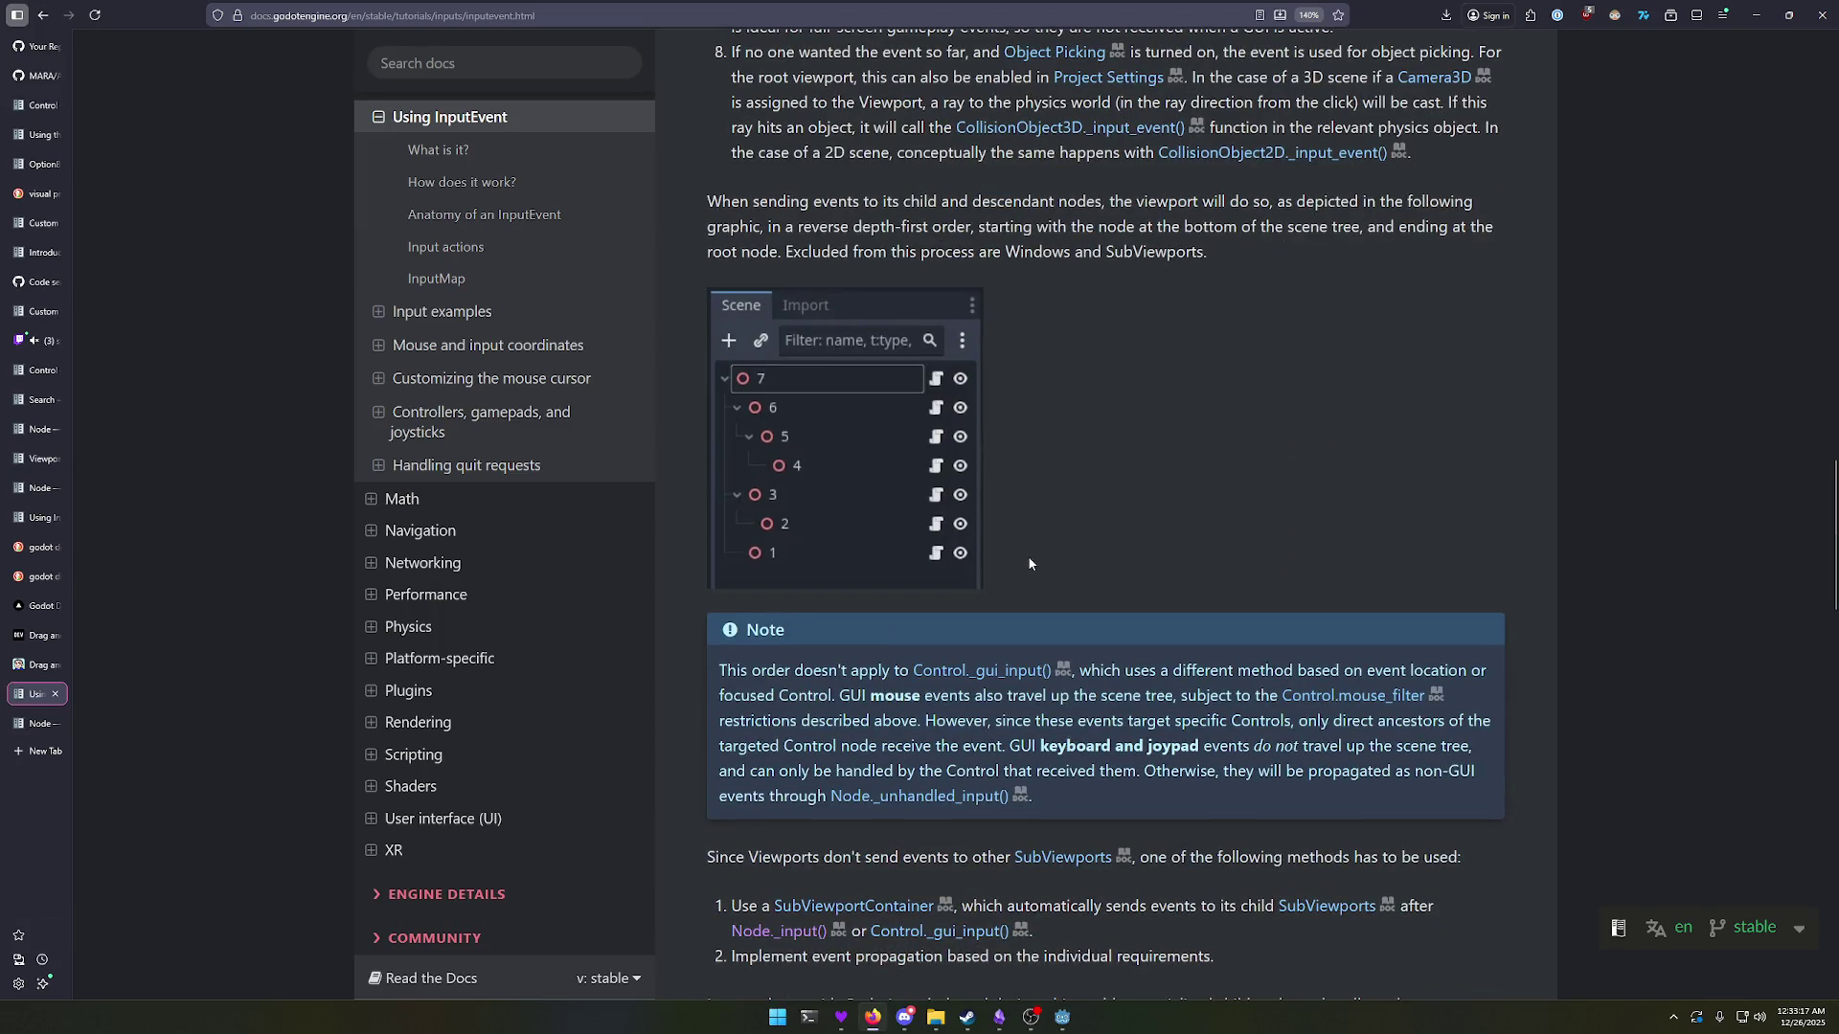
scroll(1030, 562, down, 2)
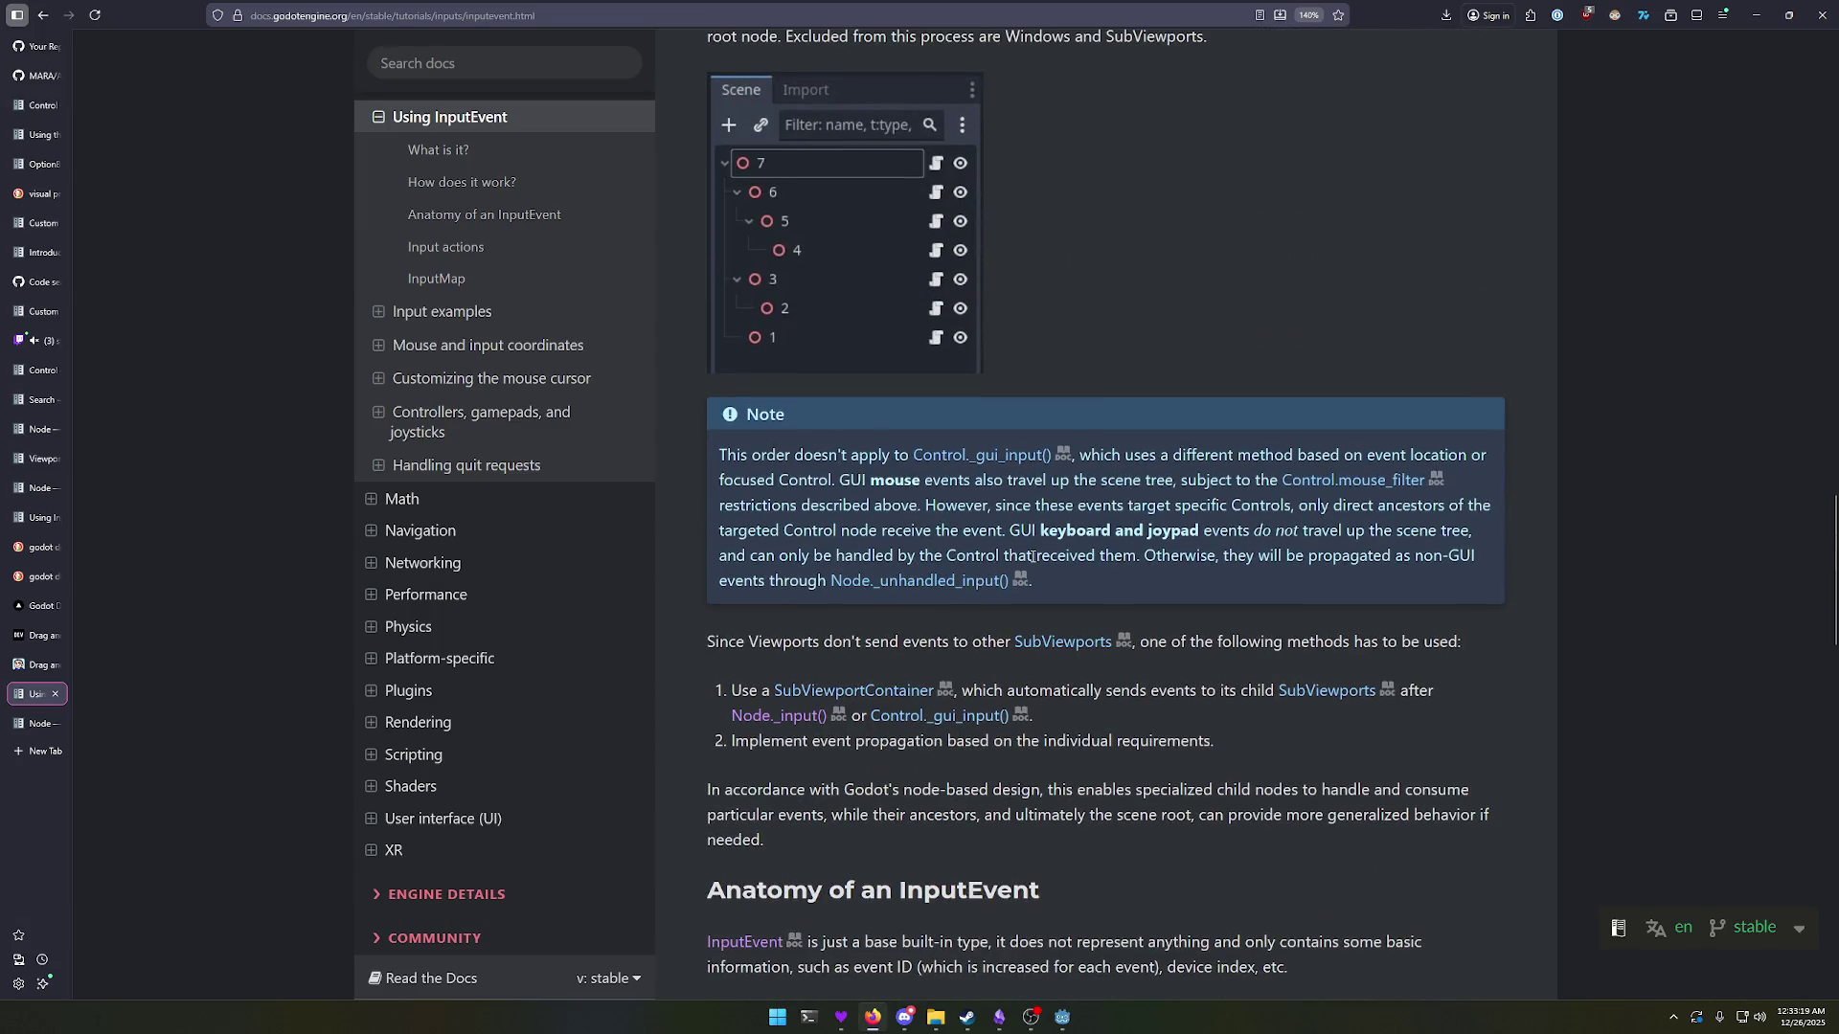
Step: Scroll past the event table, Input actions code and InputMap section to the user-contributed notes
scroll(1031, 556, down, 9)
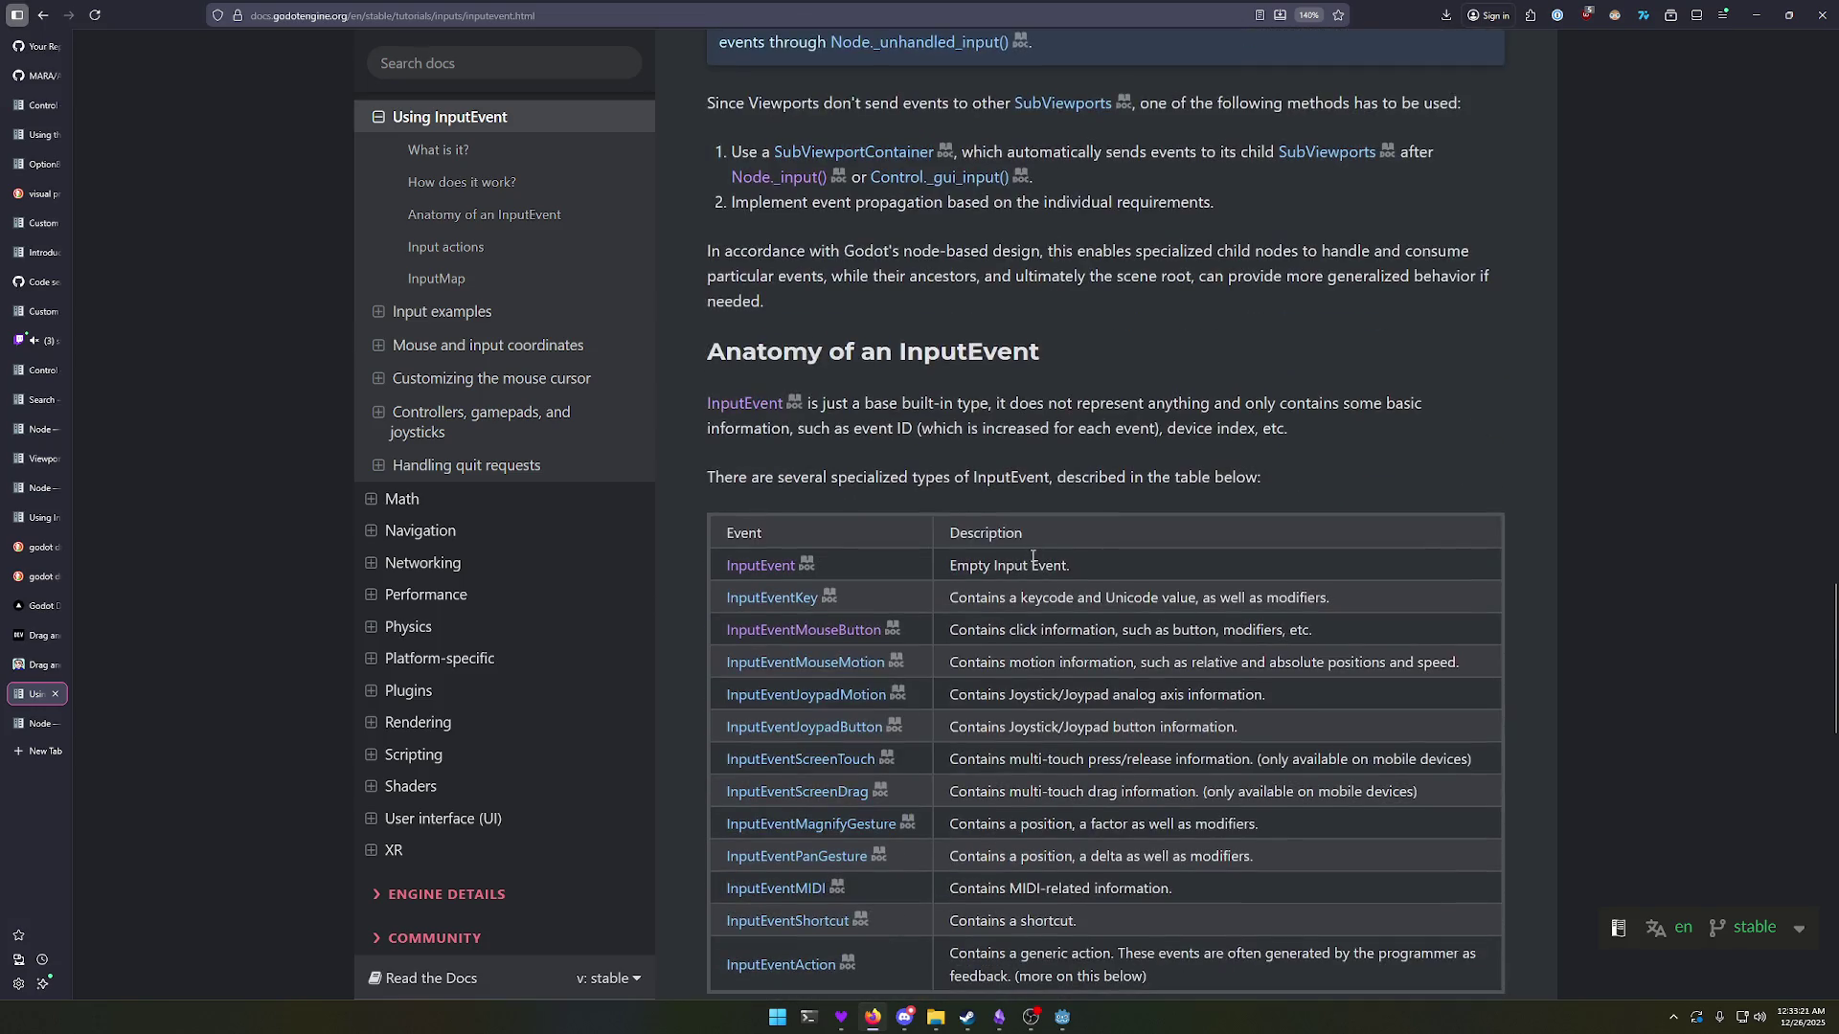
scroll(1045, 572, down, 1)
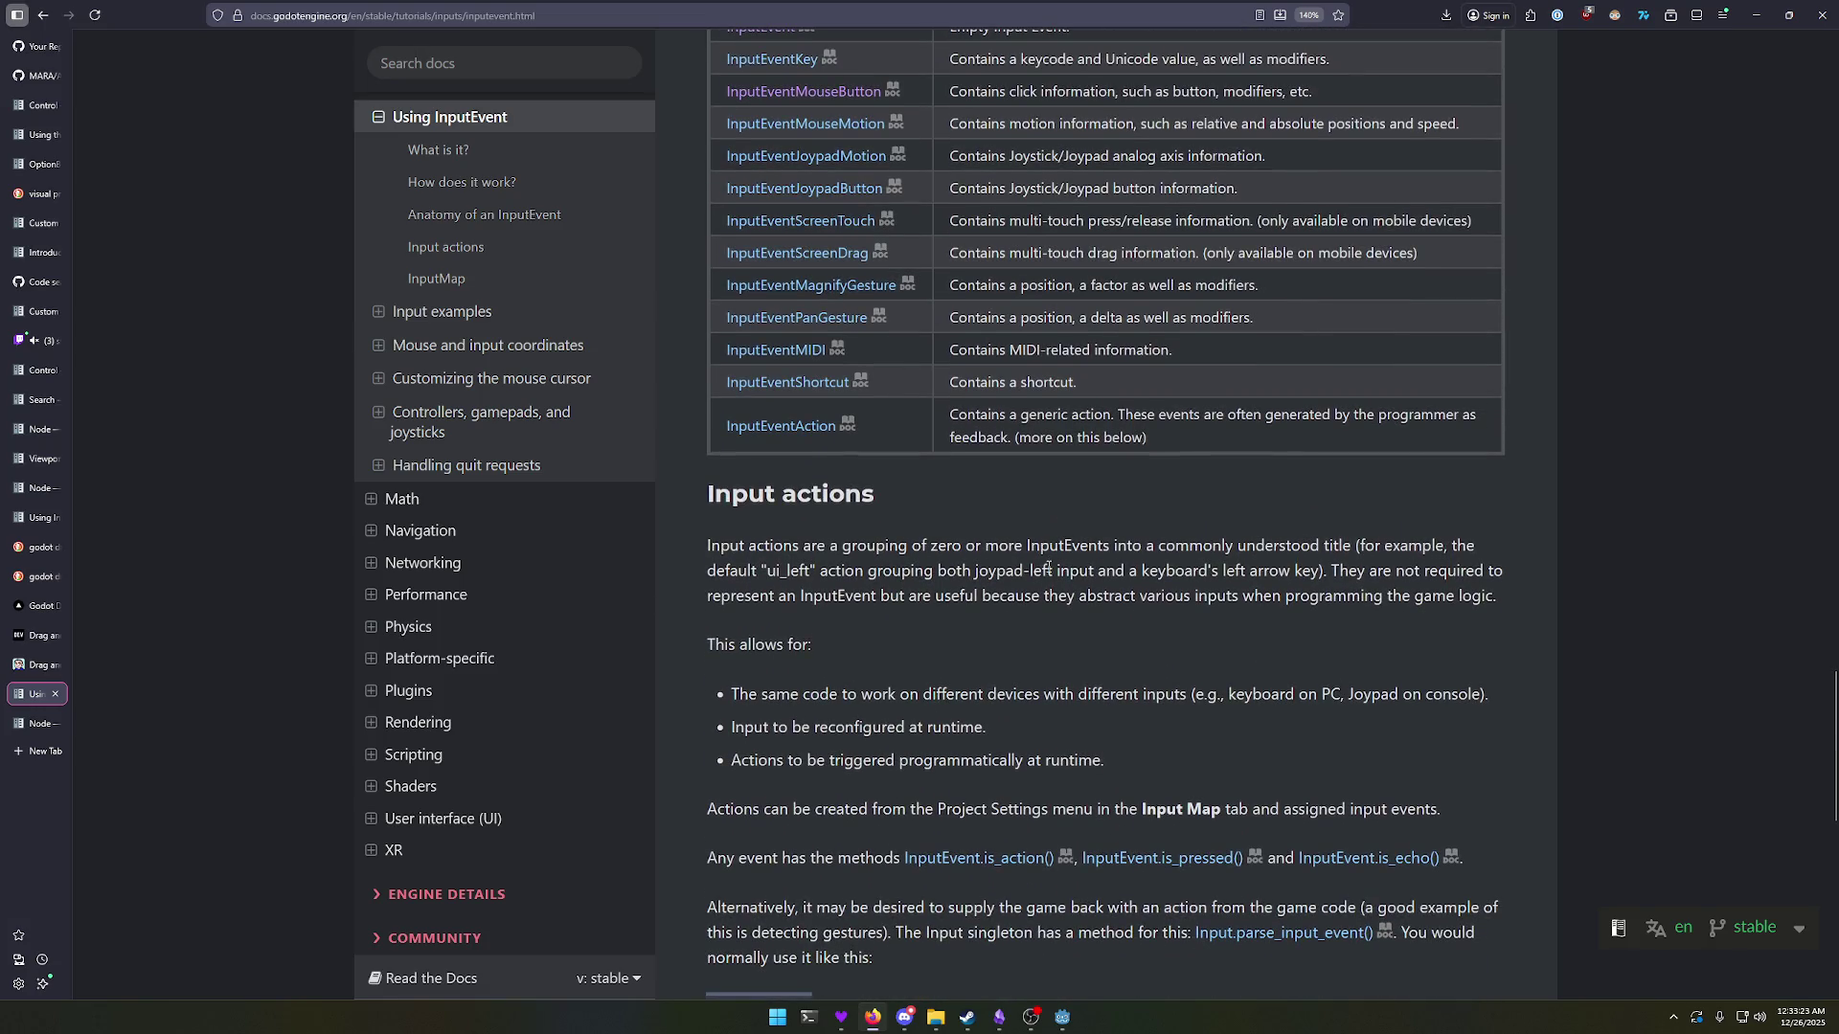
scroll(1048, 567, down, 3)
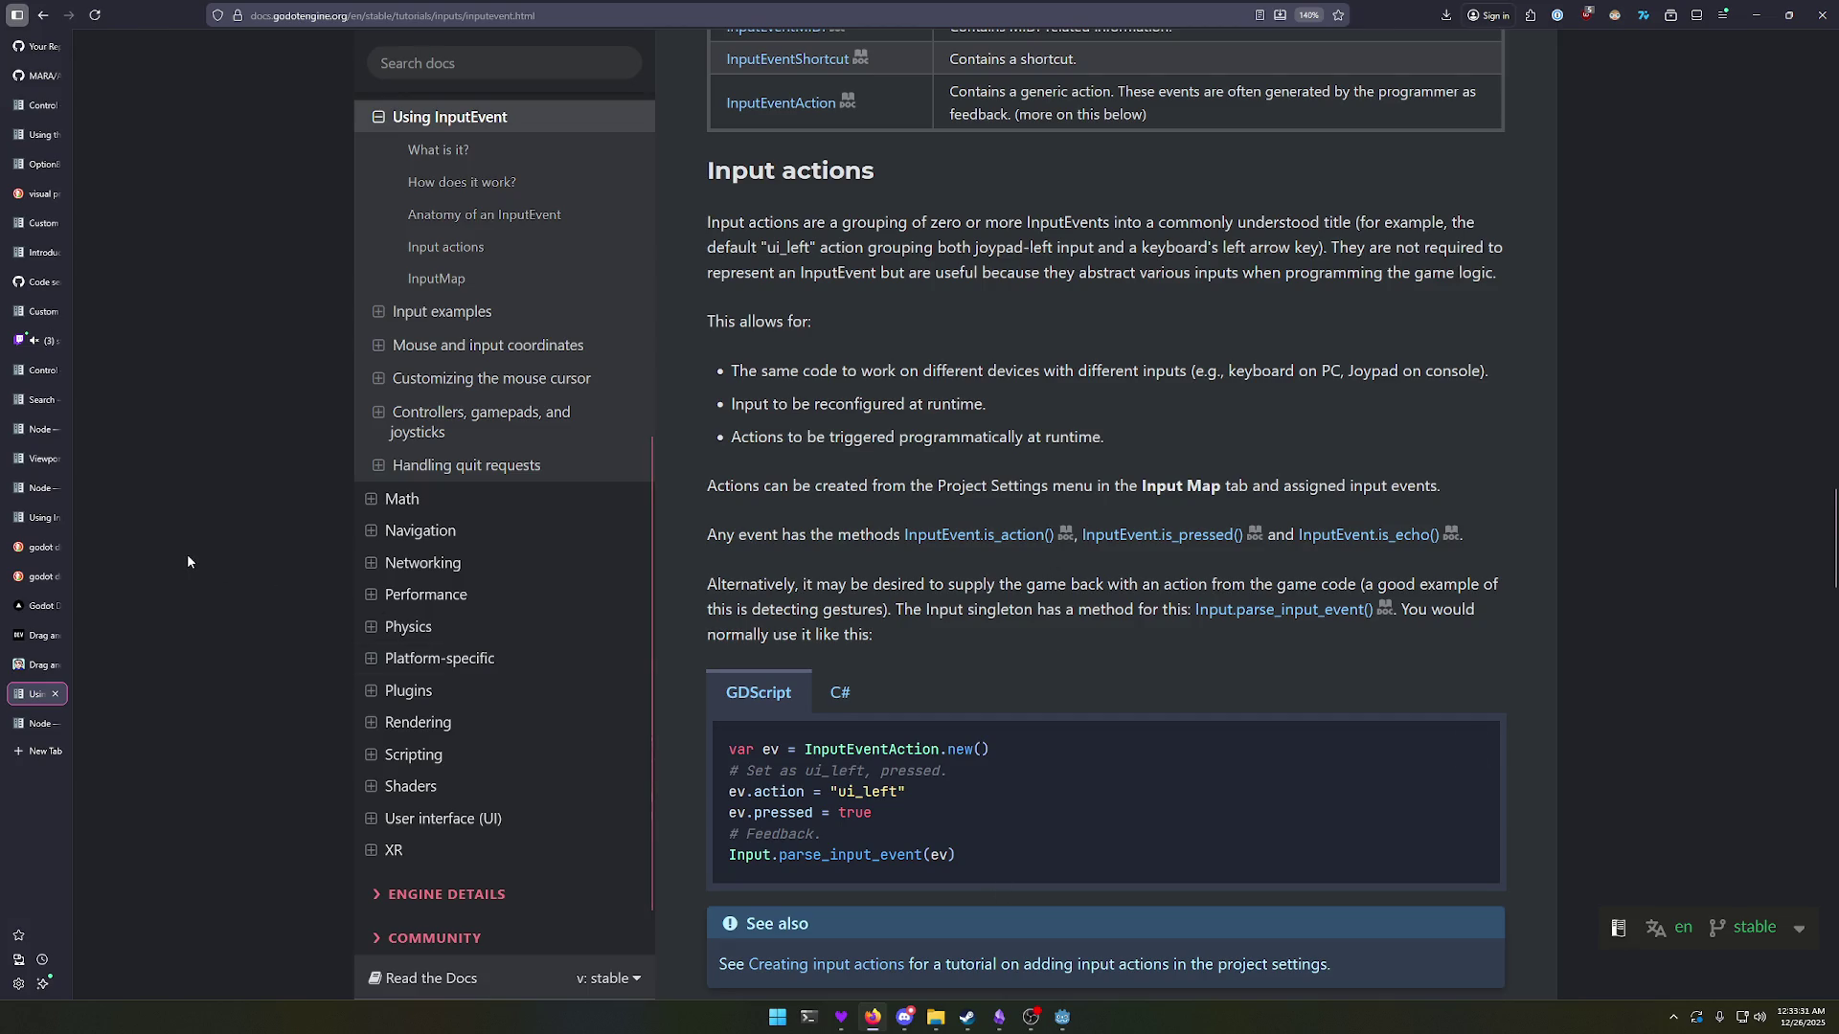
scroll(478, 593, down, 1)
scroll(757, 618, down, 2)
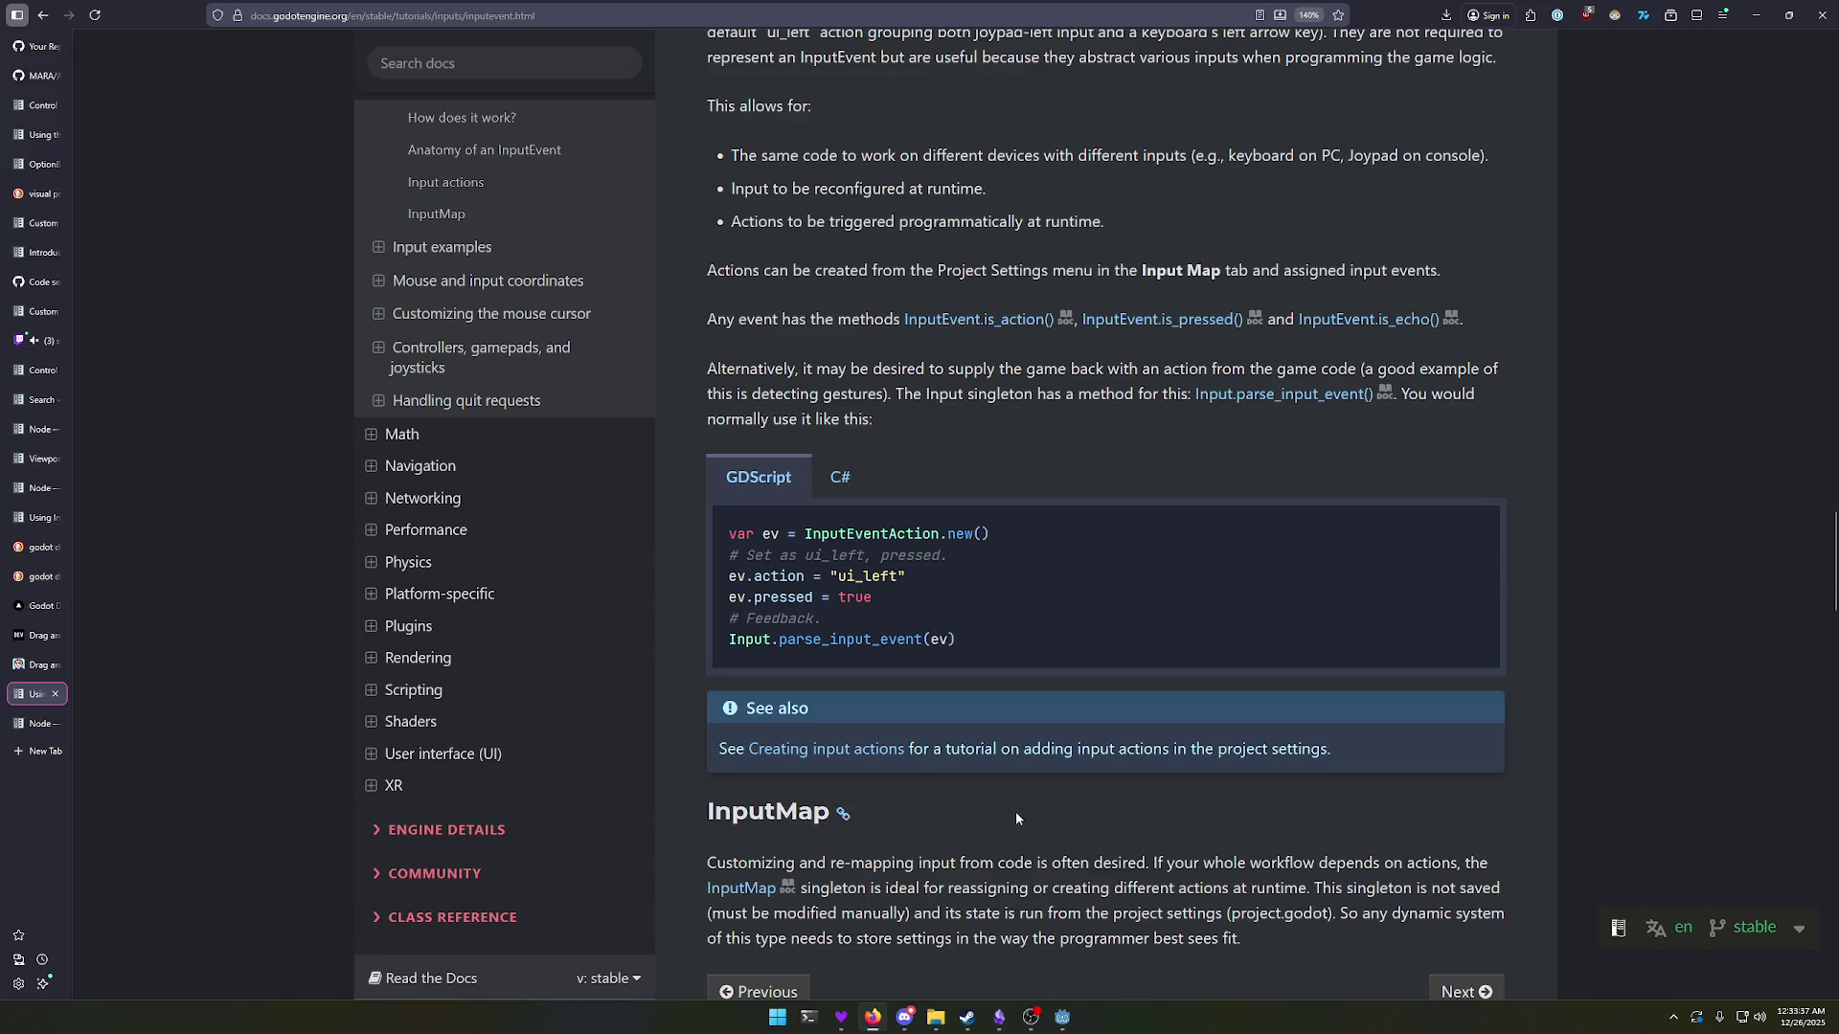
scroll(1015, 812, down, 2)
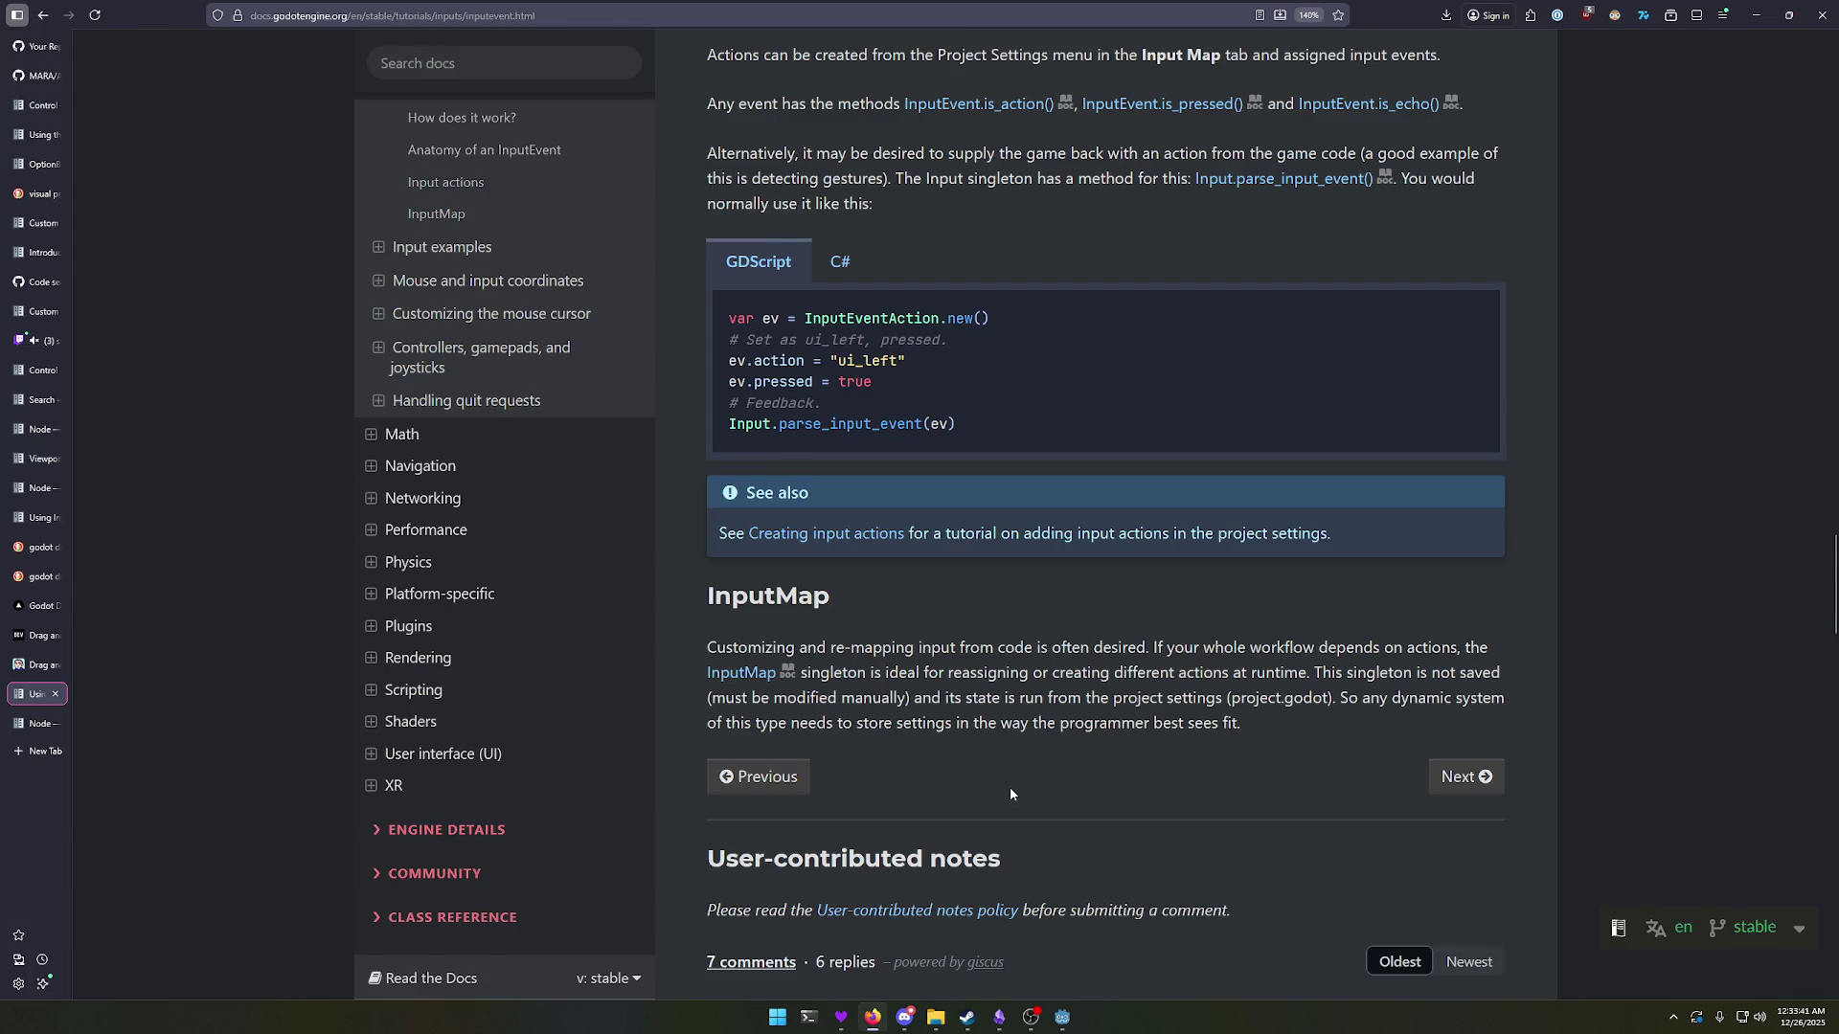
scroll(1010, 793, down, 4)
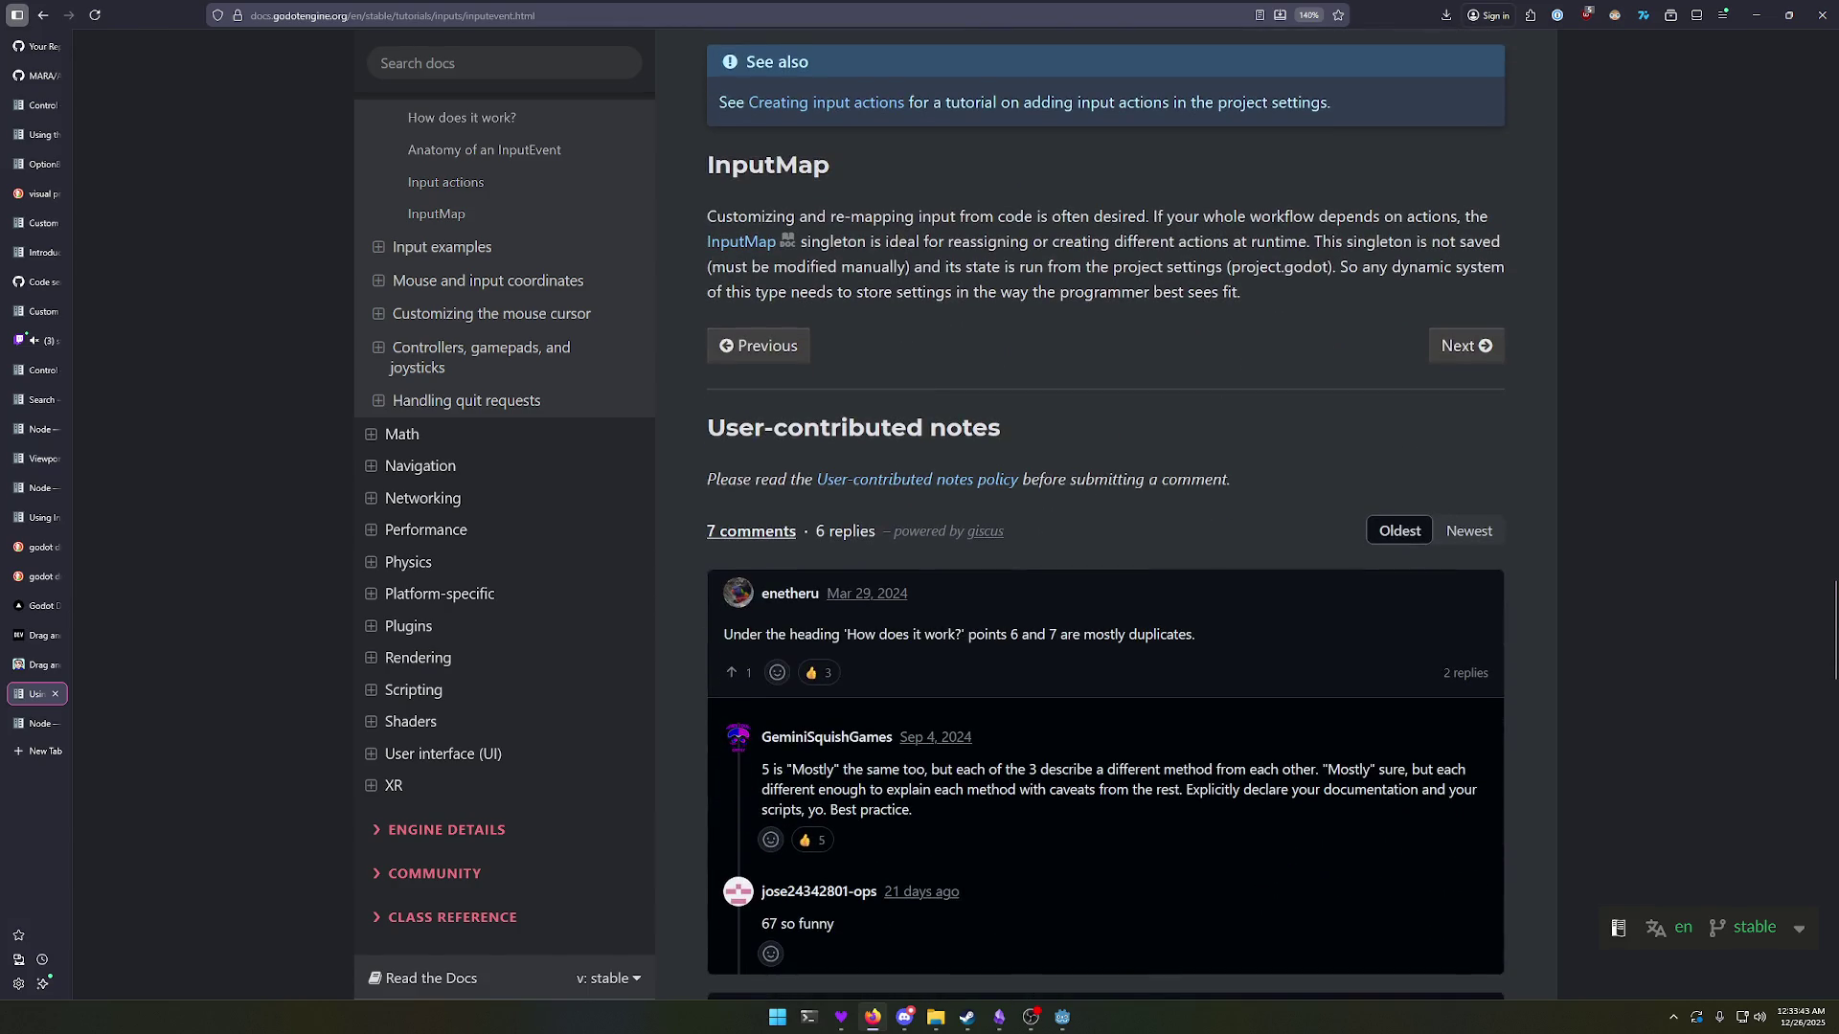
Step: Skim the page's user comments, then return to the Note on Control._gui_input() and SubViewports
key(alt+Tab)
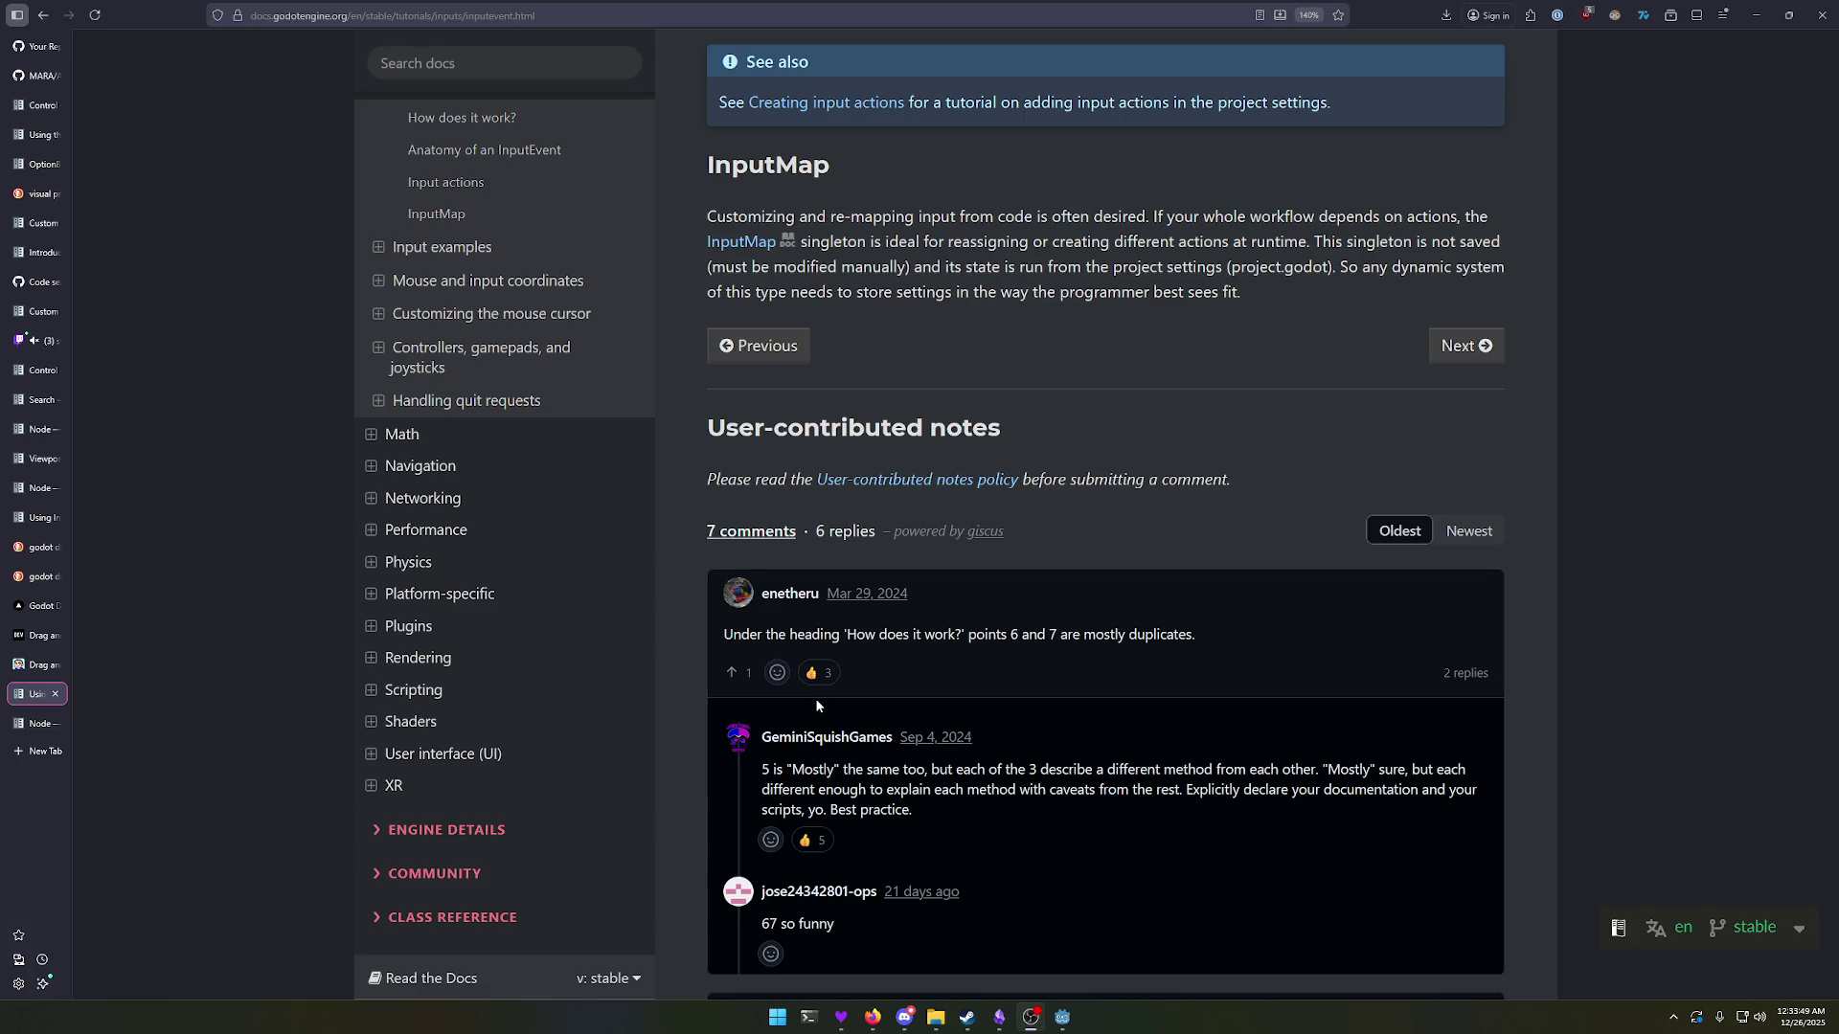
scroll(818, 693, down, 3)
drag(836, 601, 760, 601)
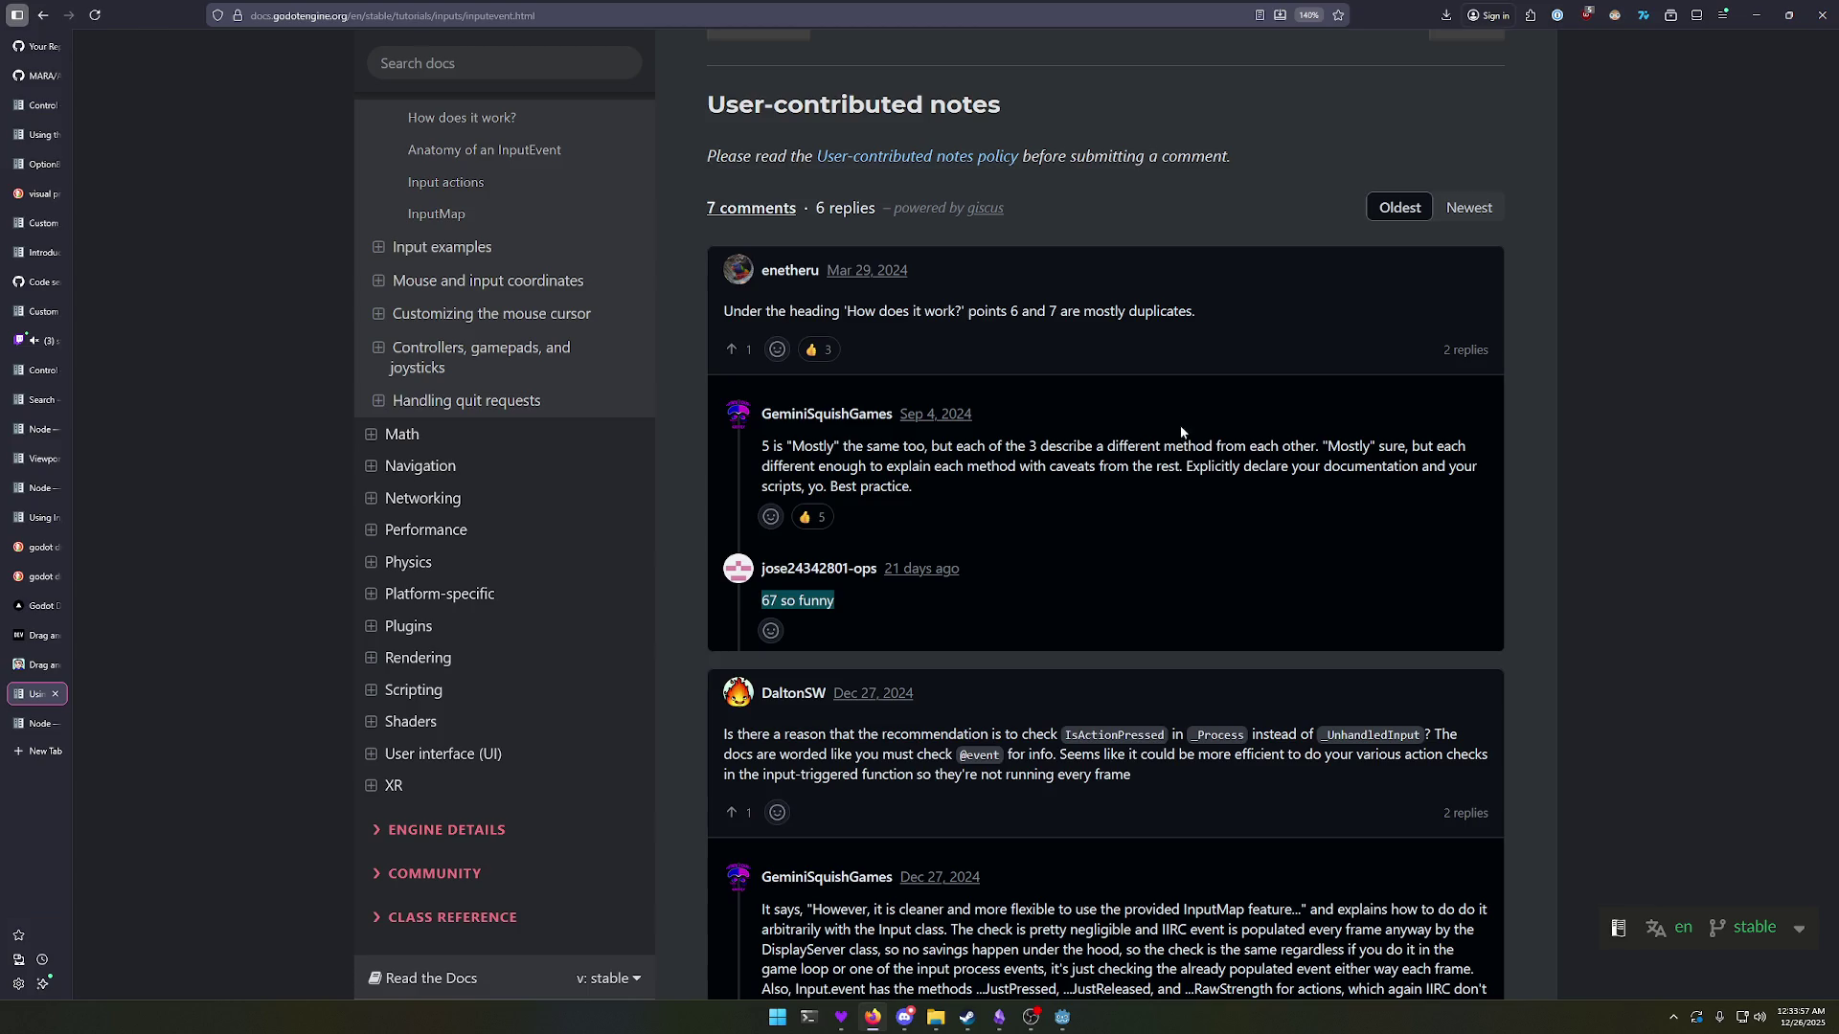
scroll(1195, 540, up, 10)
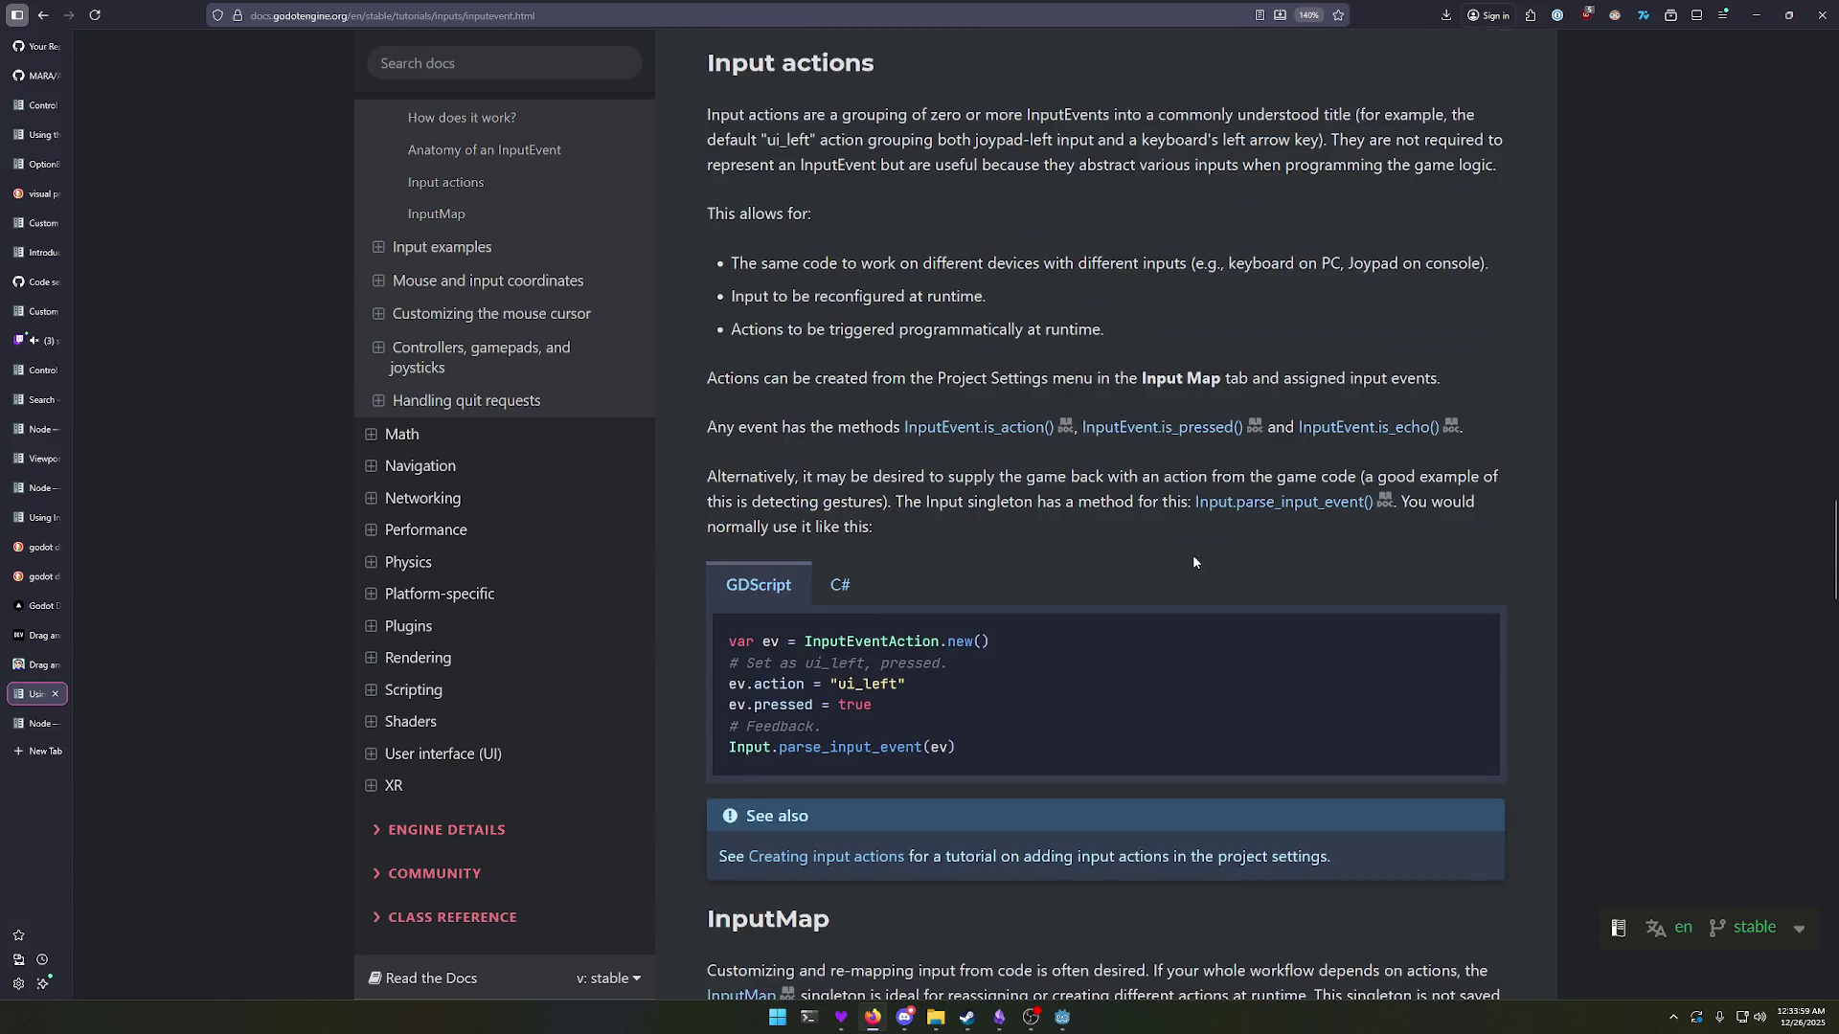
scroll(1193, 562, down, 10)
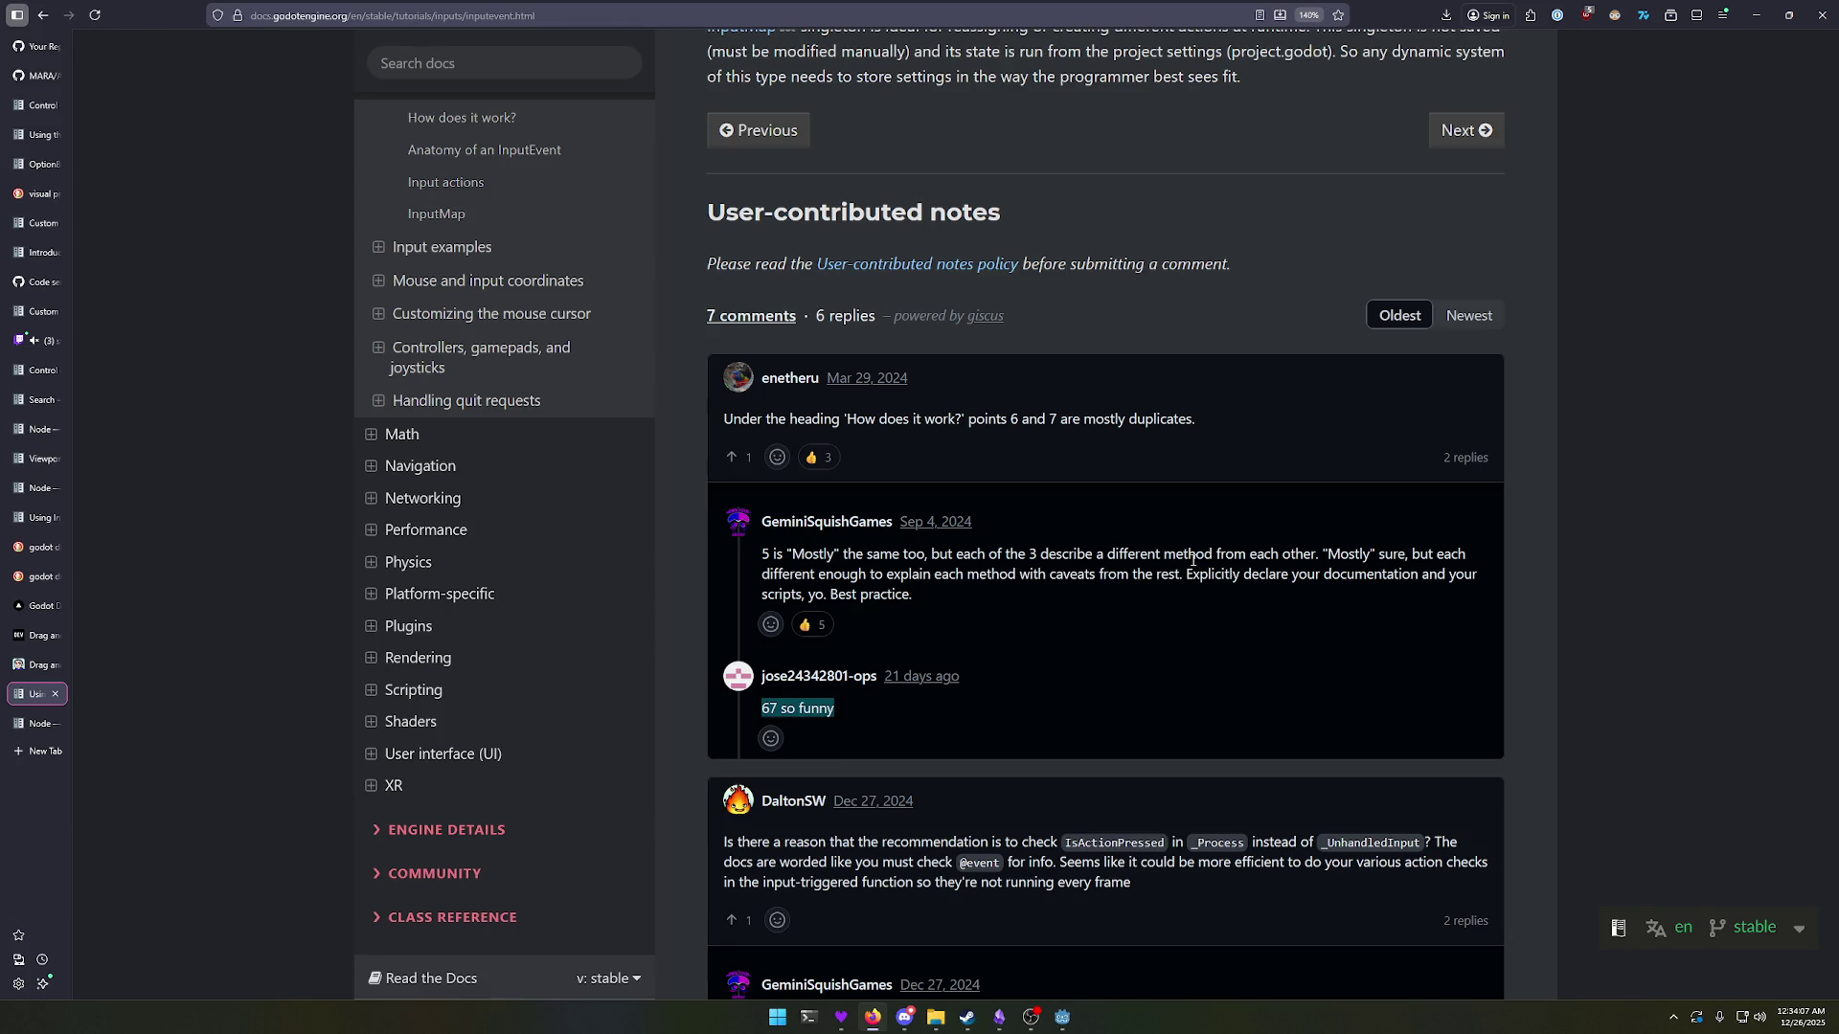
scroll(1192, 562, up, 15)
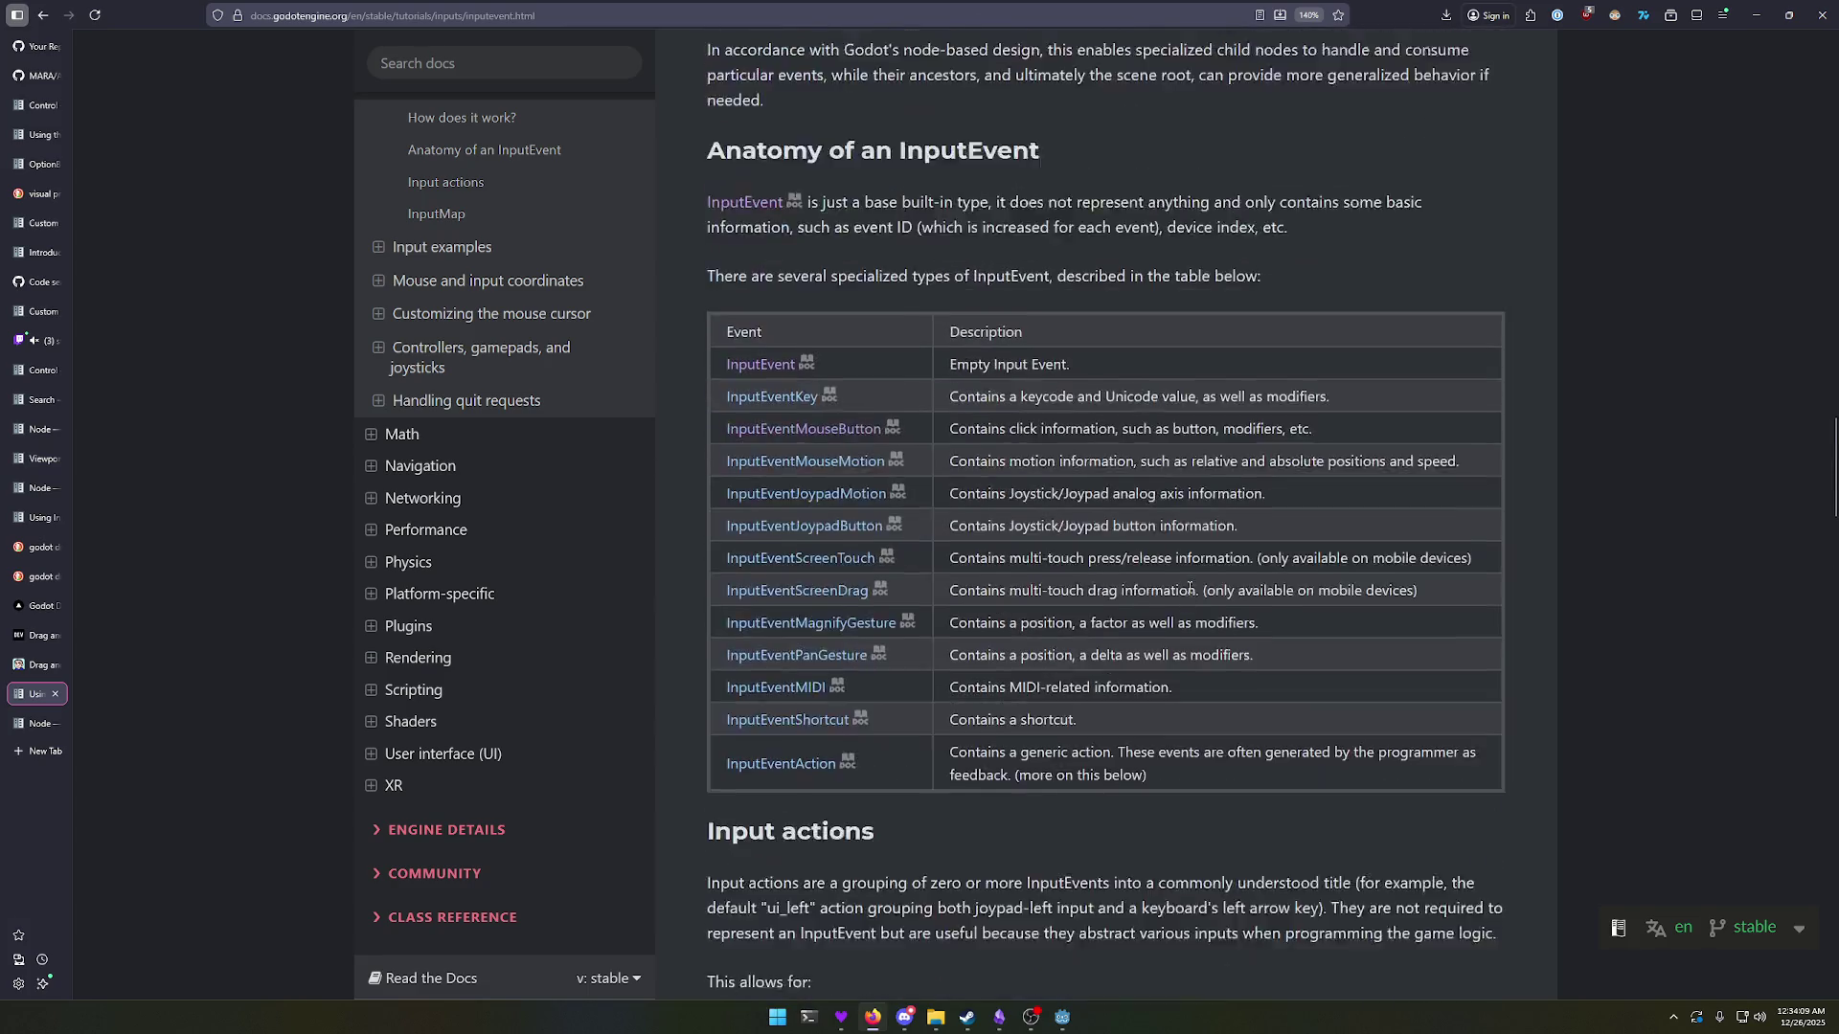
scroll(819, 637, up, 5)
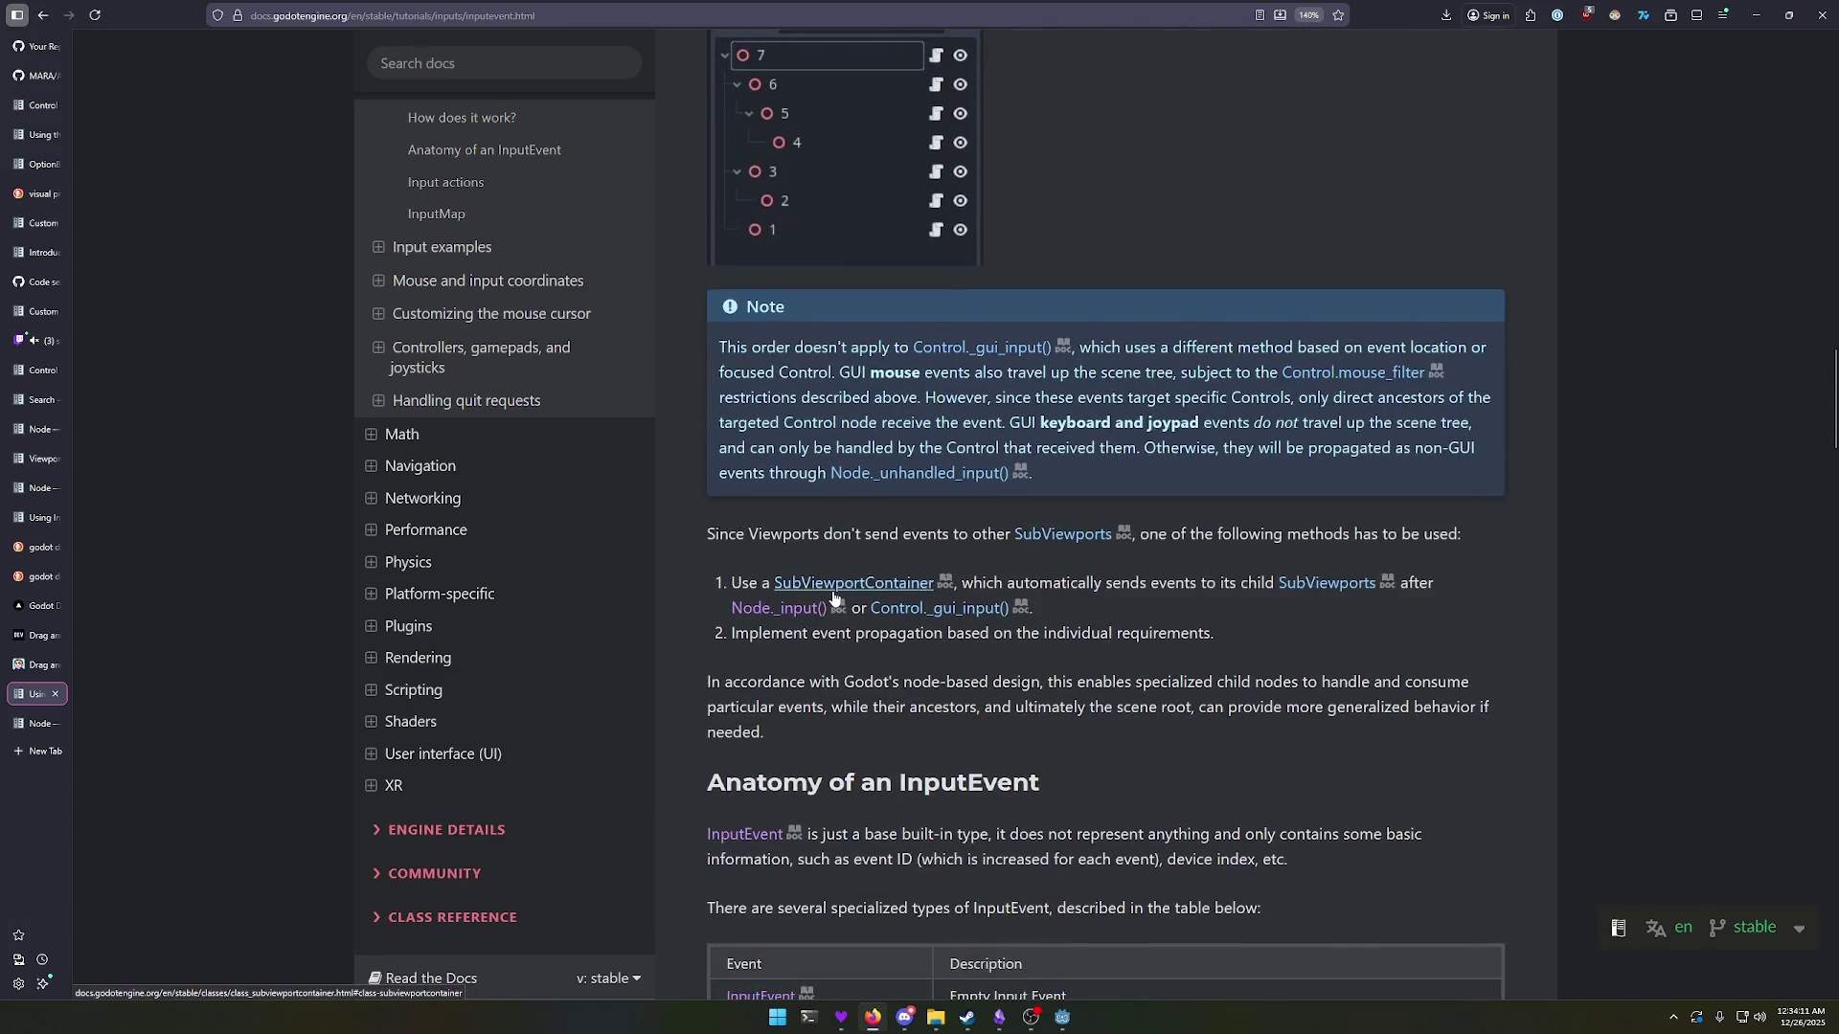
Step: Follow the Control._gui_input() link and read the methods past accept_event to the add_theme overrides
click(951, 616)
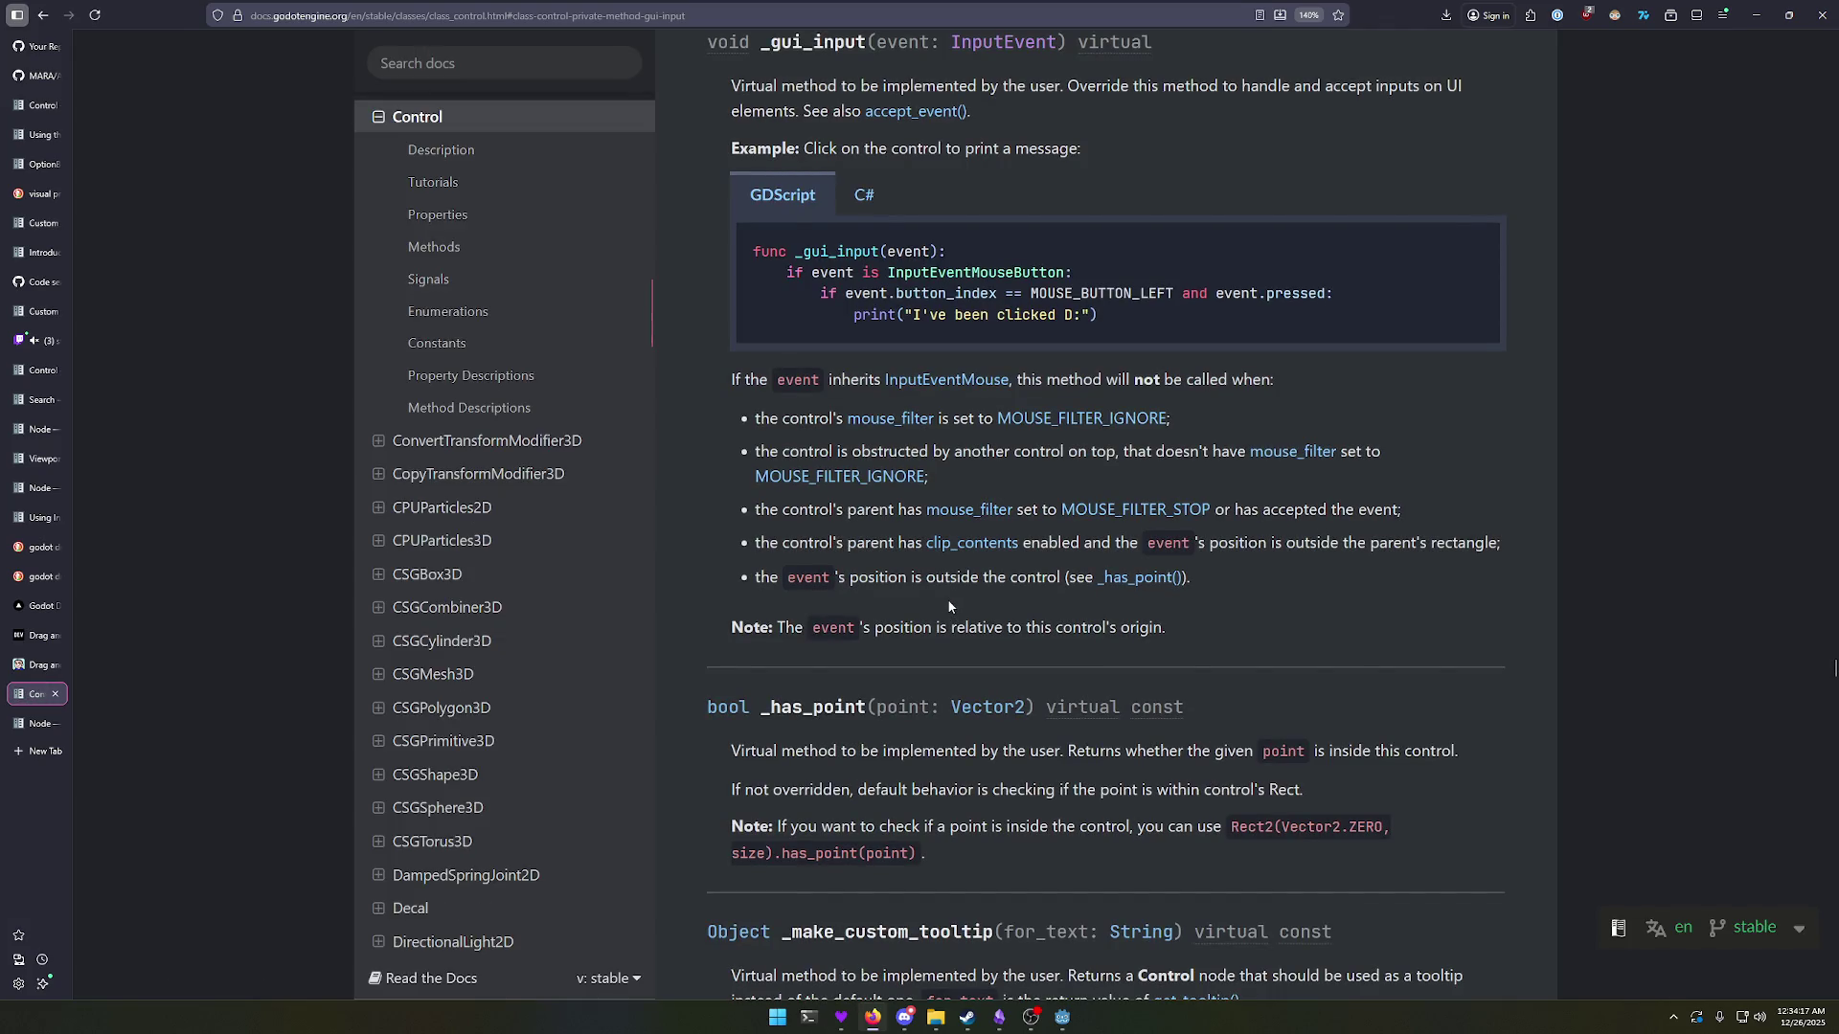
scroll(949, 605, down, 2)
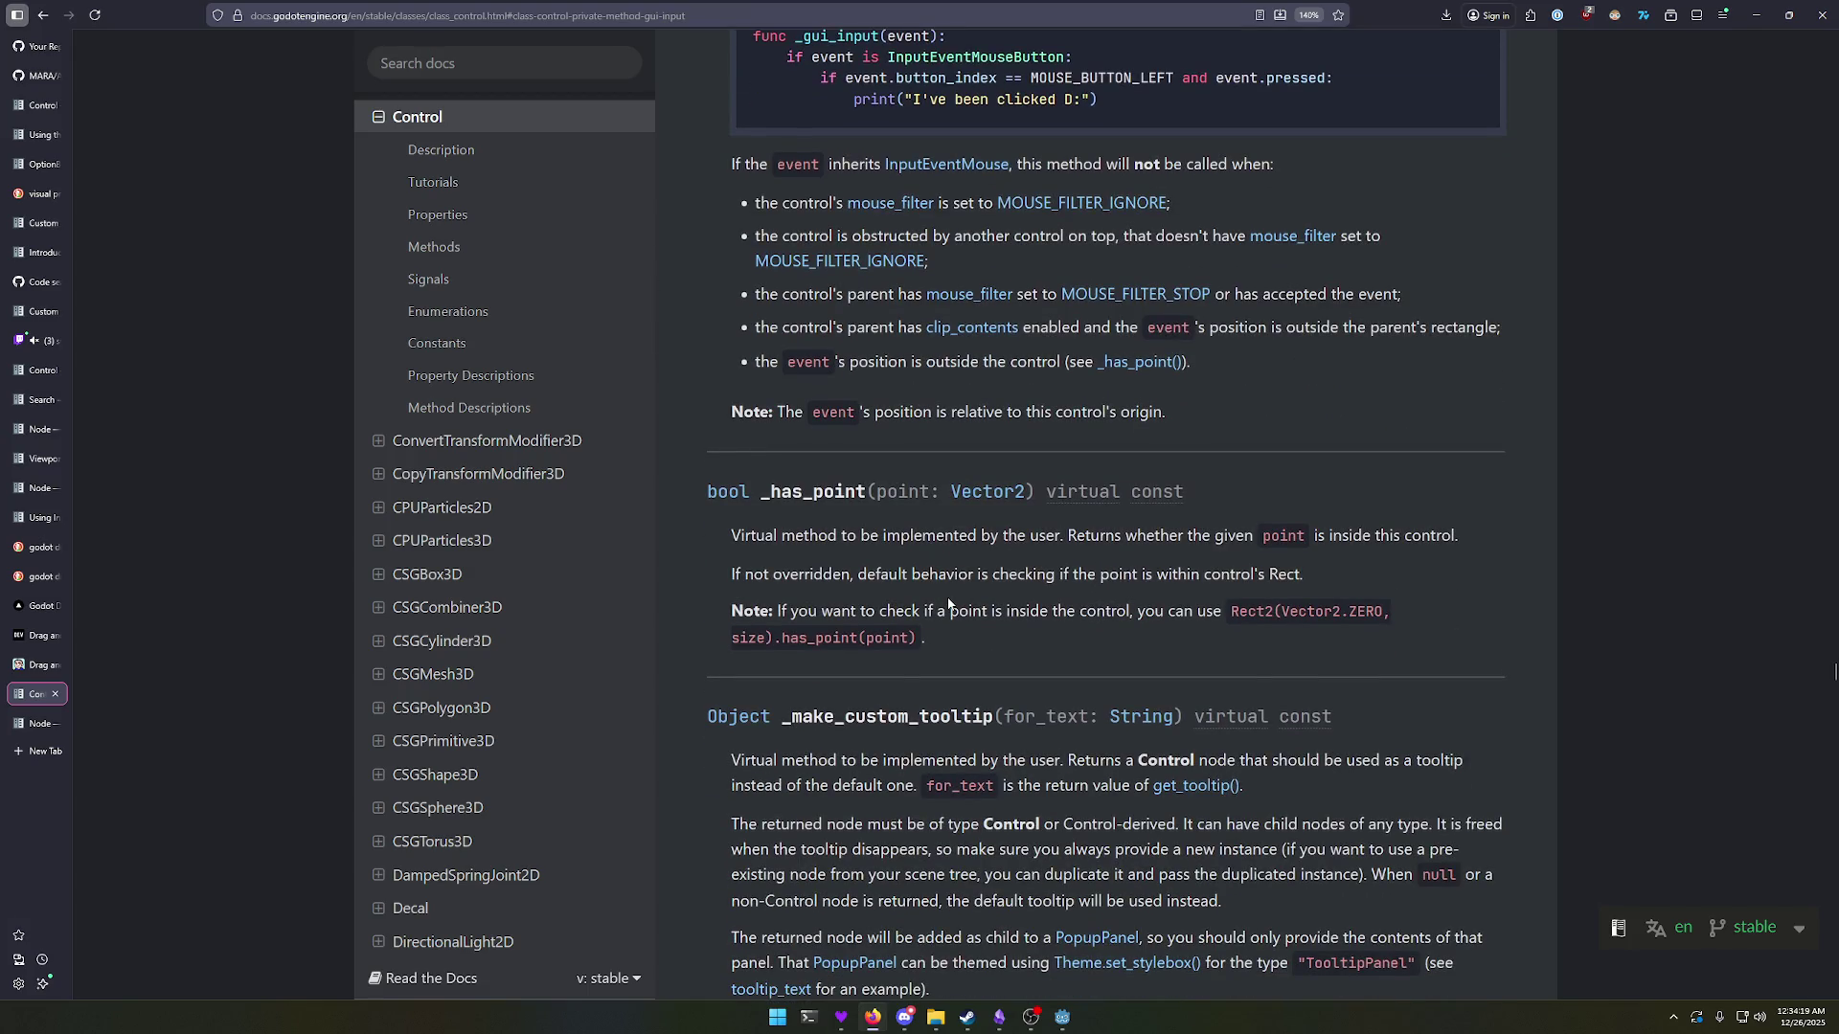
scroll(949, 605, down, 9)
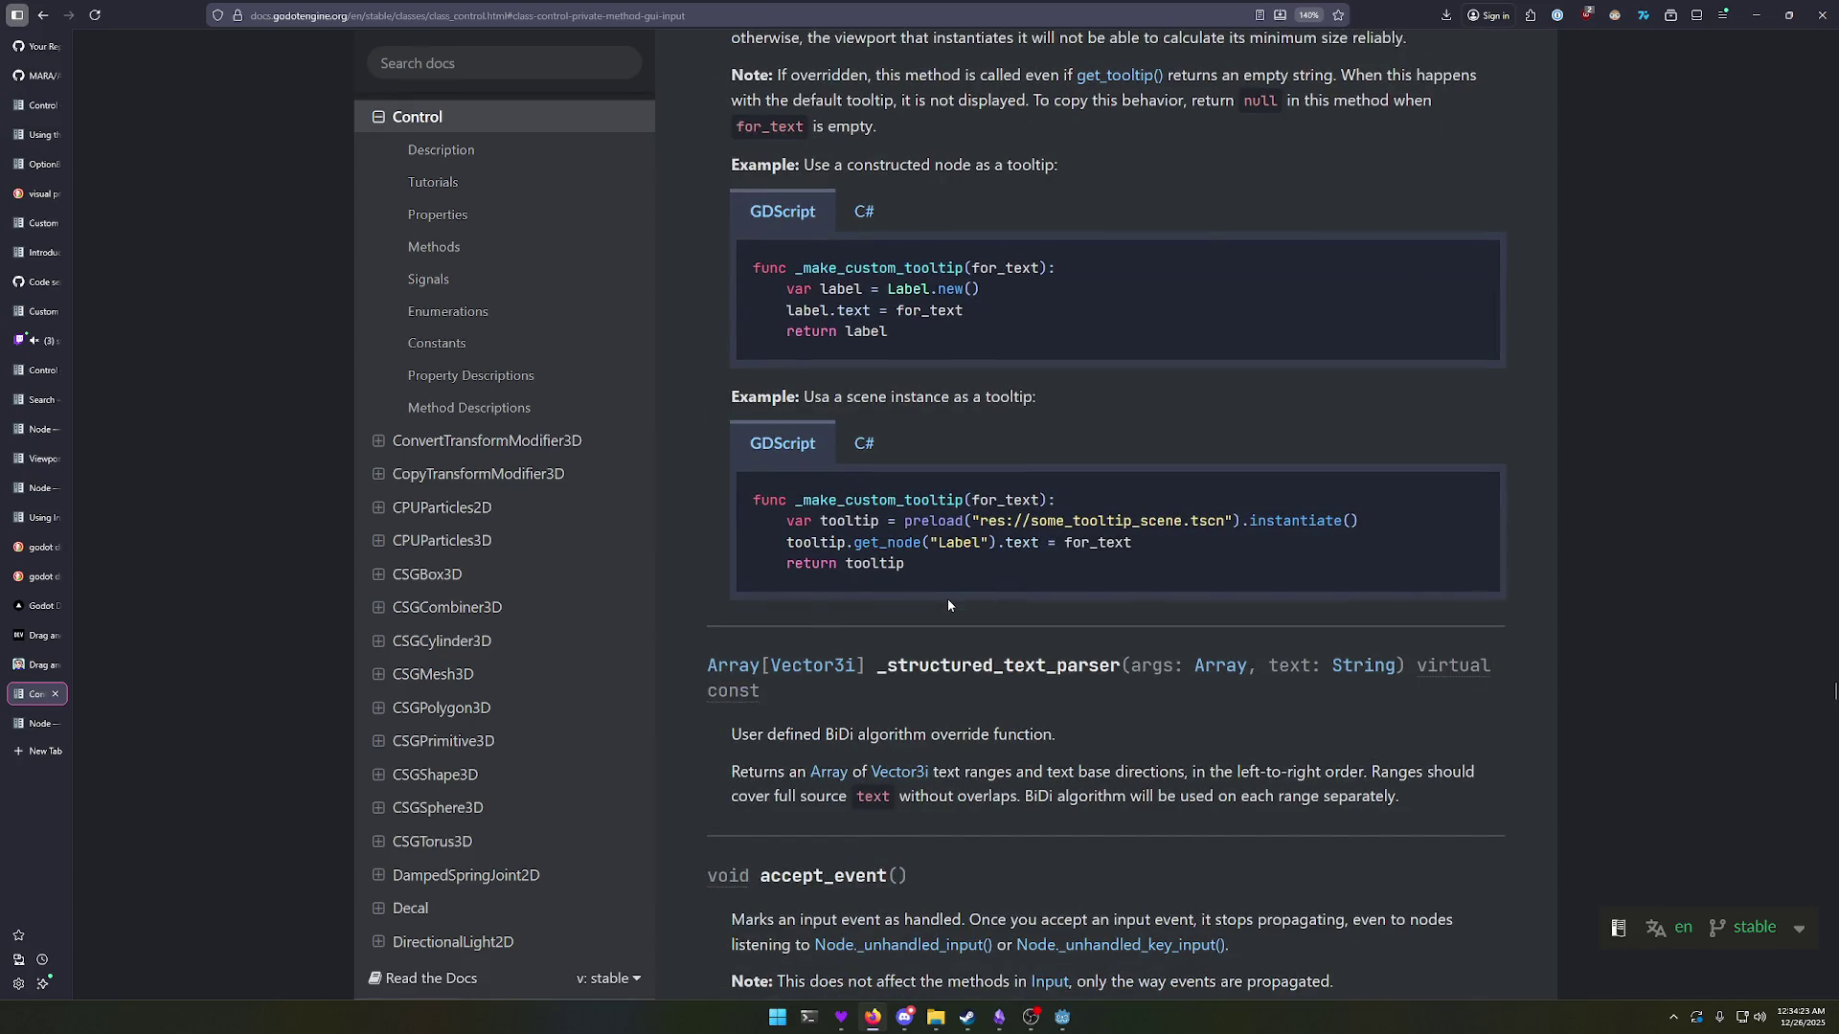
ctrl+scroll(949, 604, down, 2)
scroll(948, 605, down, 3)
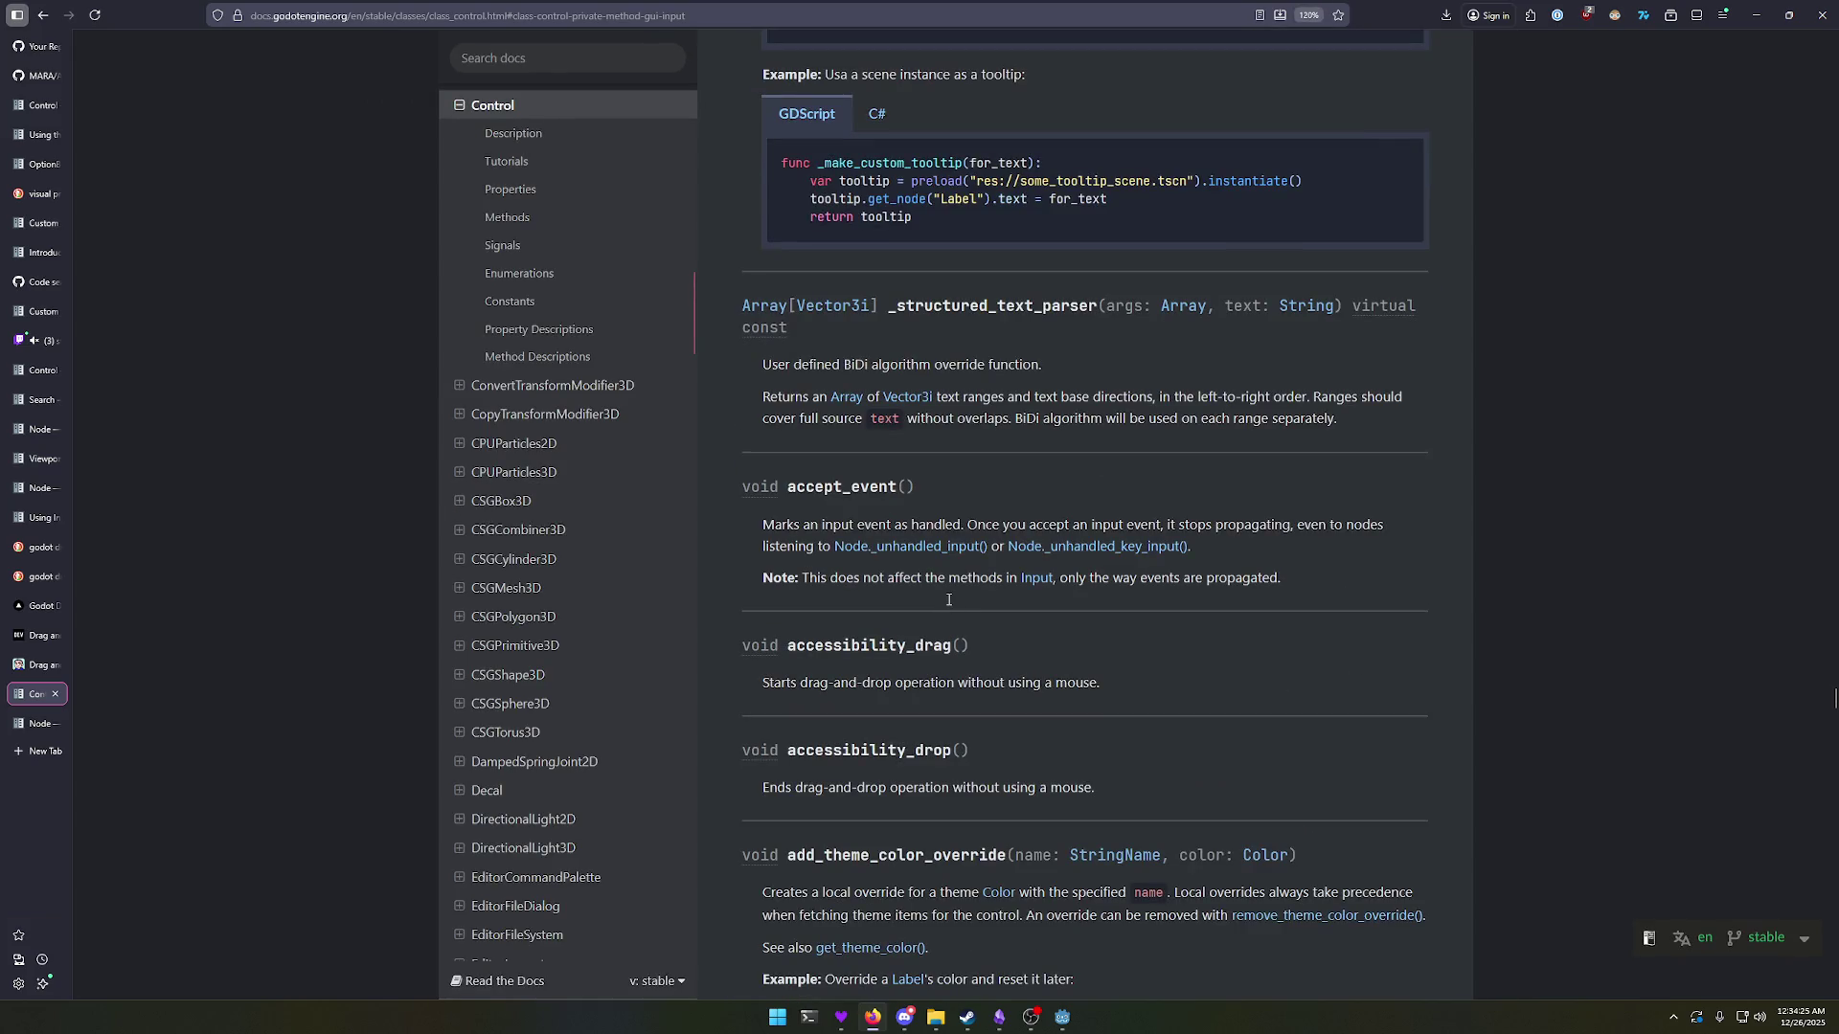
scroll(949, 599, down, 5)
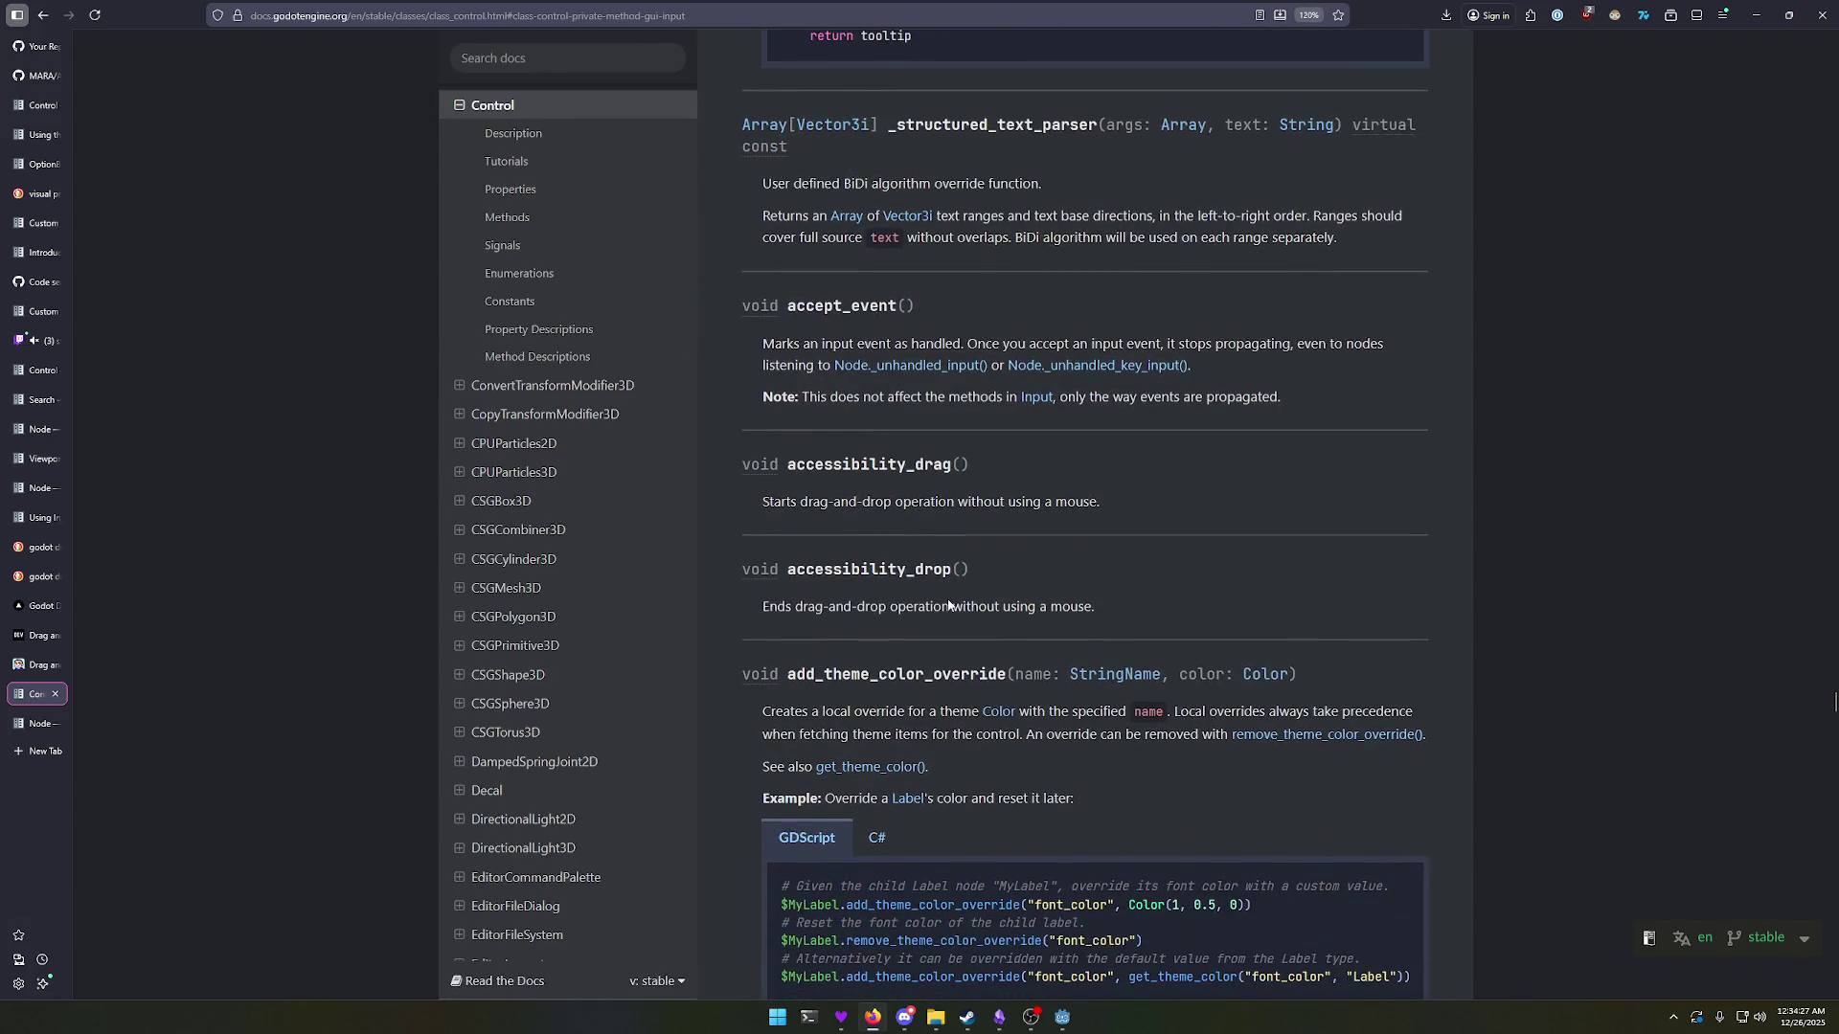
scroll(949, 600, down, 4)
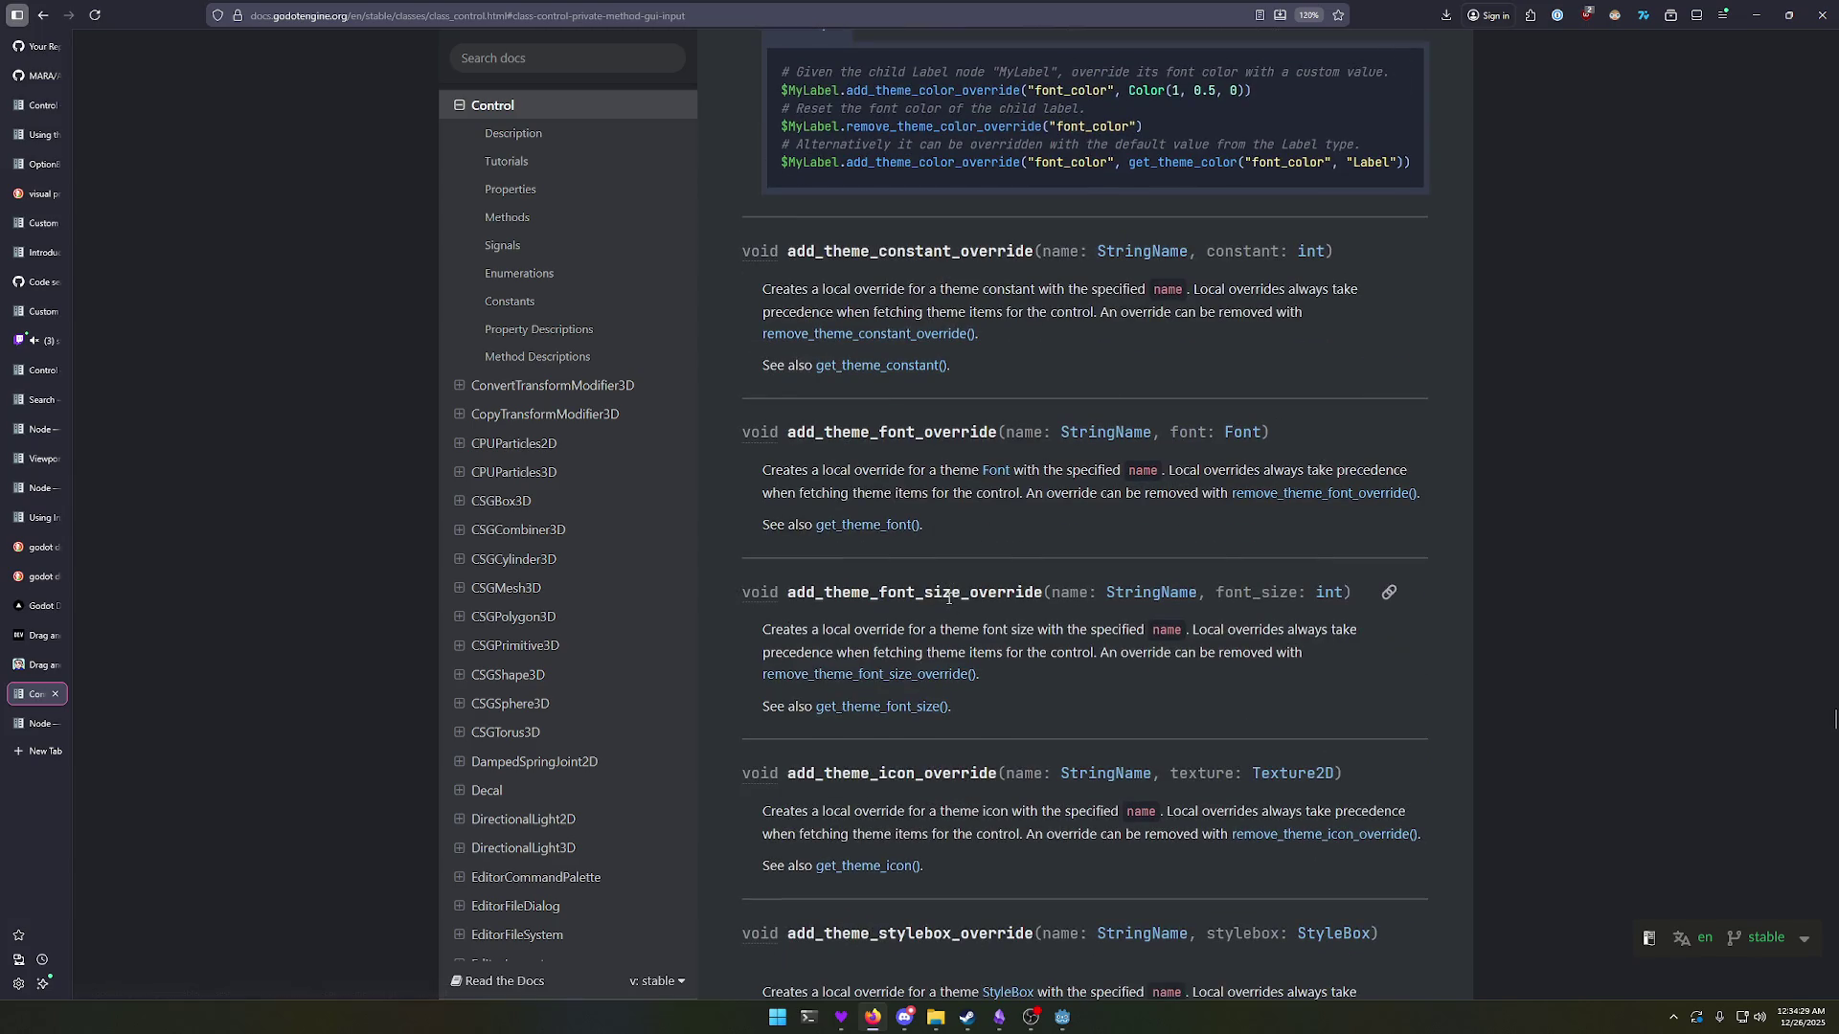